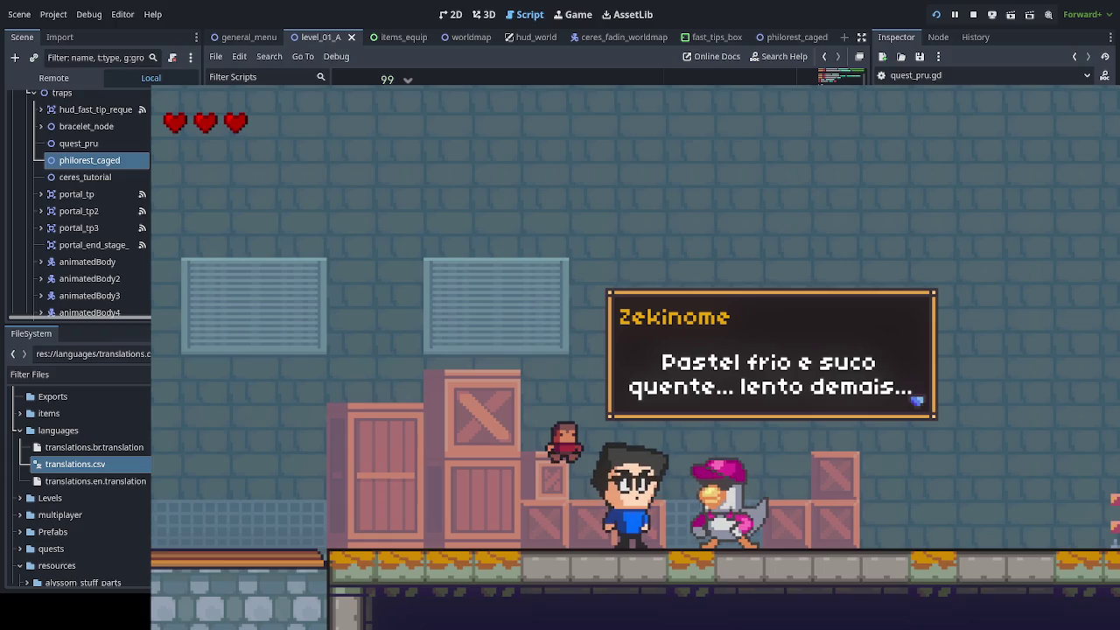
# Step: Exit the game's fullscreen so the editor shows quest_pru.gd beside the running level
pyautogui.press('F11')
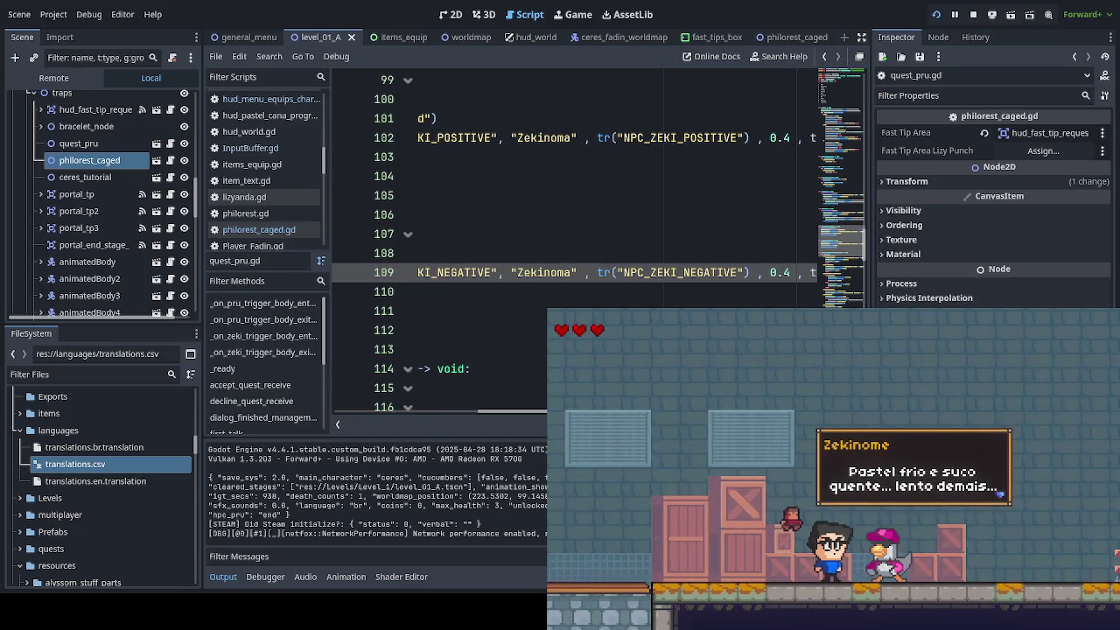
pyautogui.click(571, 273)
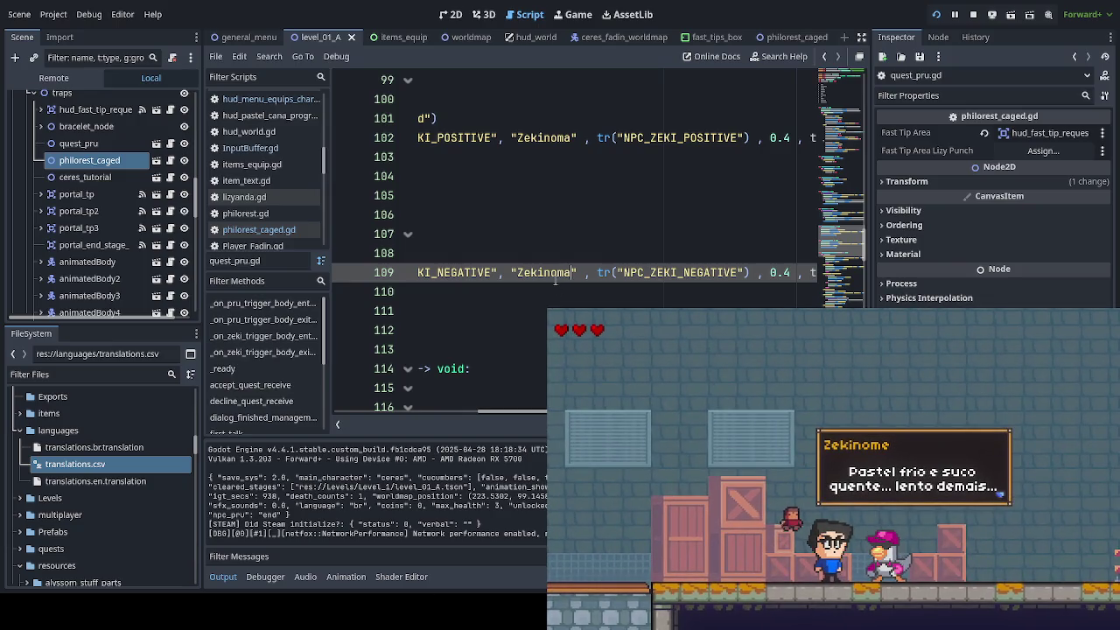
pyautogui.press('Down')
pyautogui.press('Down')
pyautogui.press('Down')
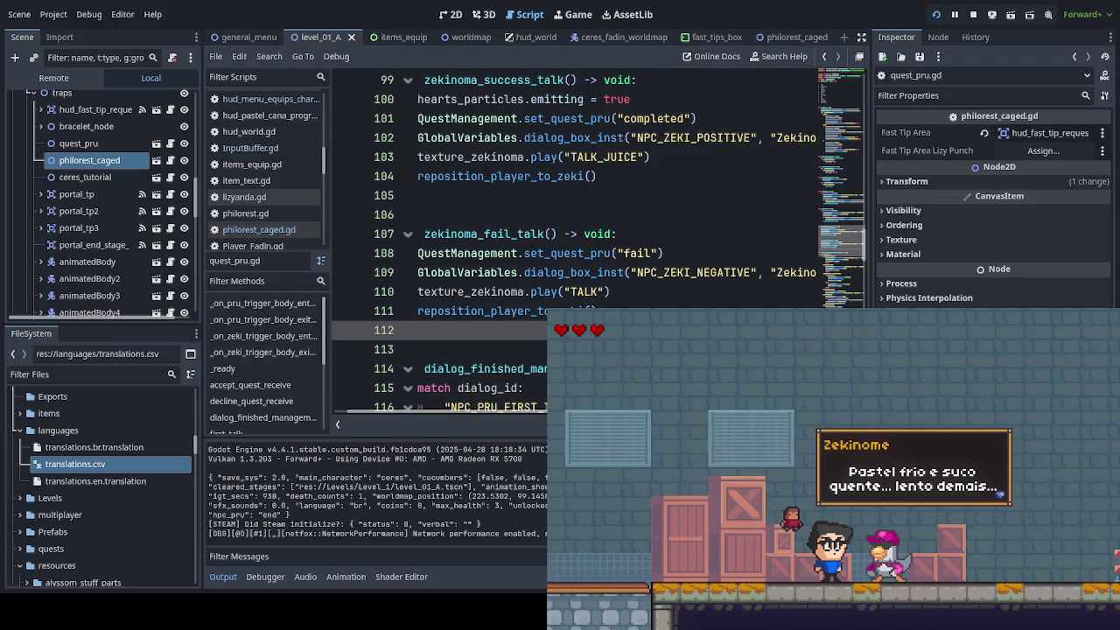
pyautogui.hscroll(5, 582, 244)
pyautogui.hscroll(-5, 582, 244)
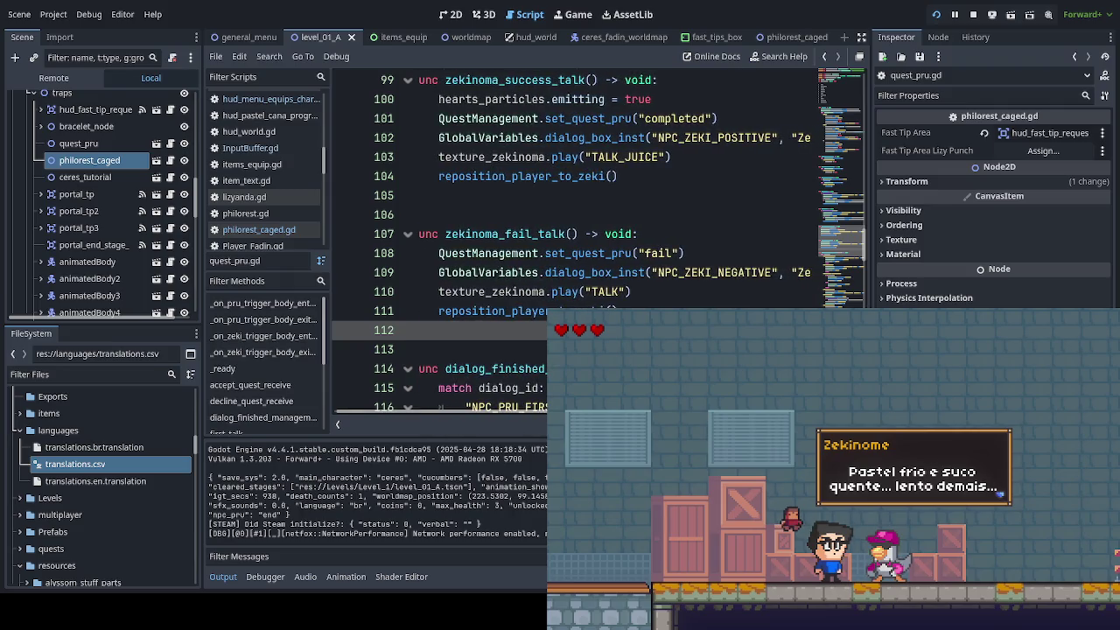
pyautogui.scroll(-4, 582, 192)
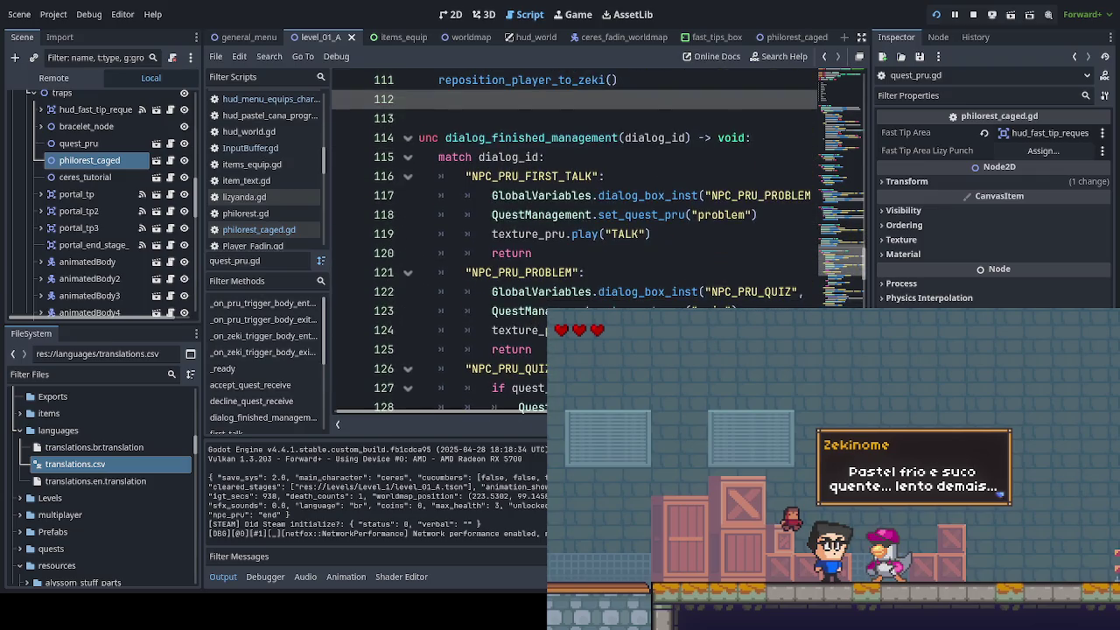
pyautogui.scroll(-1, 490, 218)
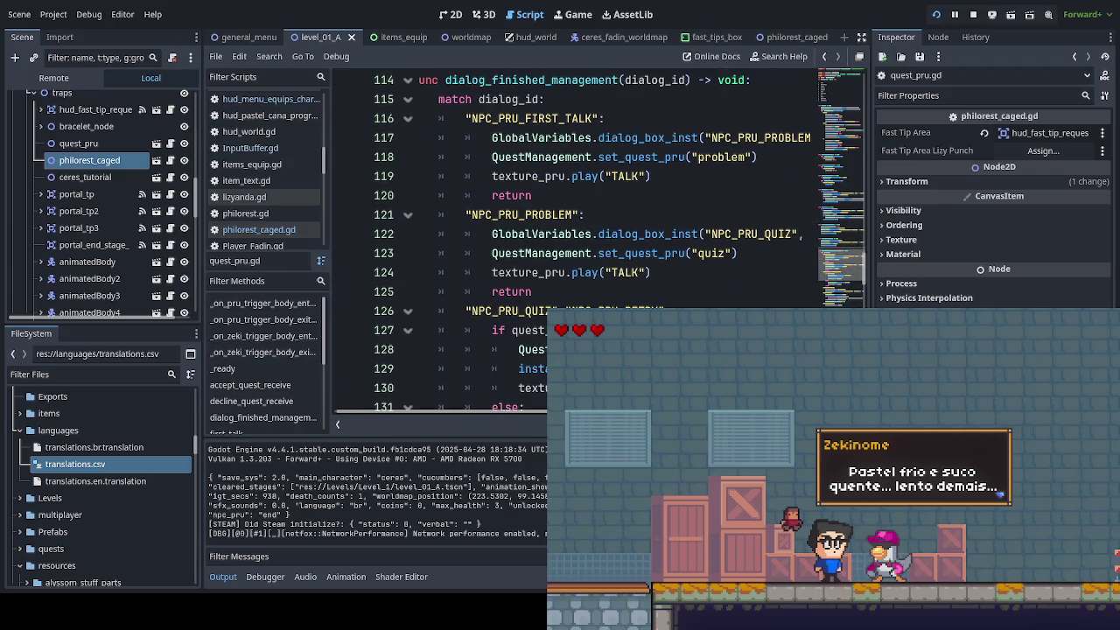
pyautogui.scroll(-4, 595, 193)
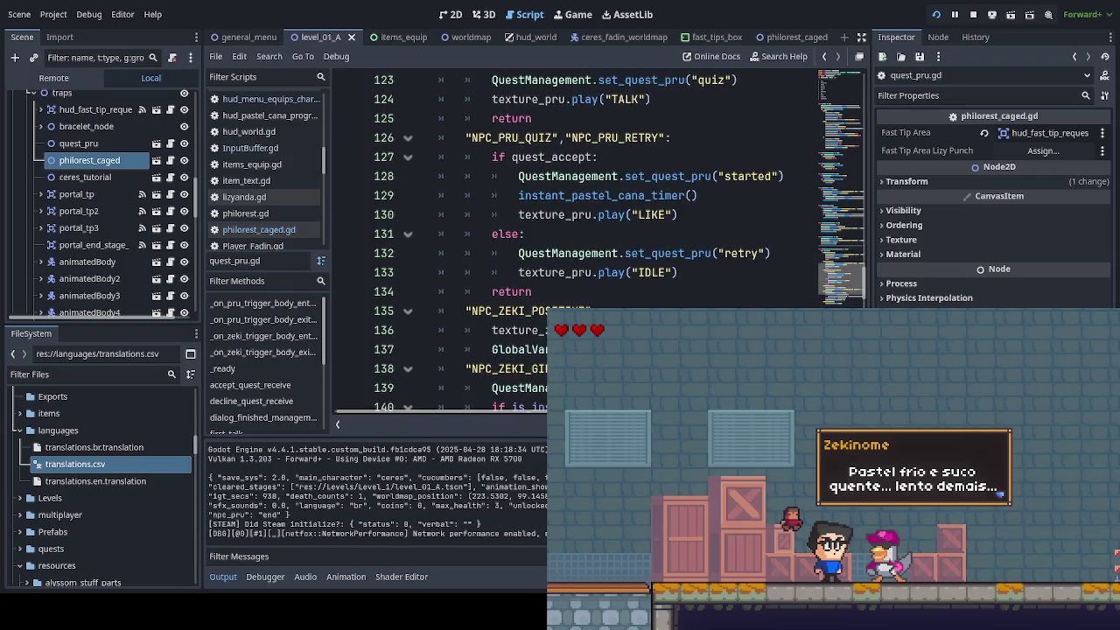
pyautogui.hscroll(3, 577, 219)
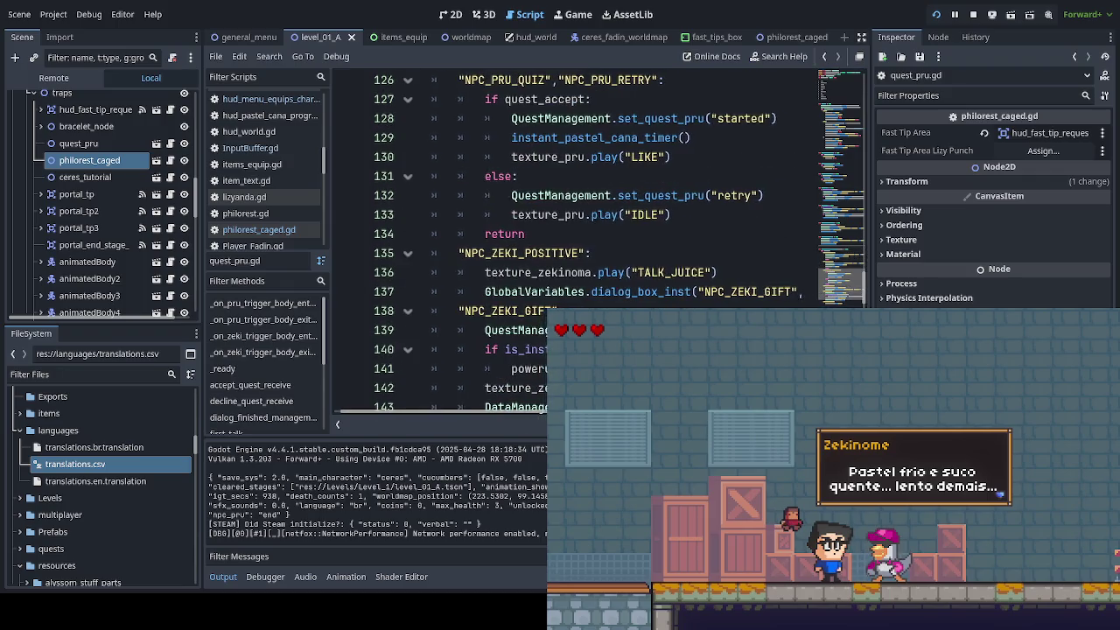
pyautogui.hscroll(6, 577, 244)
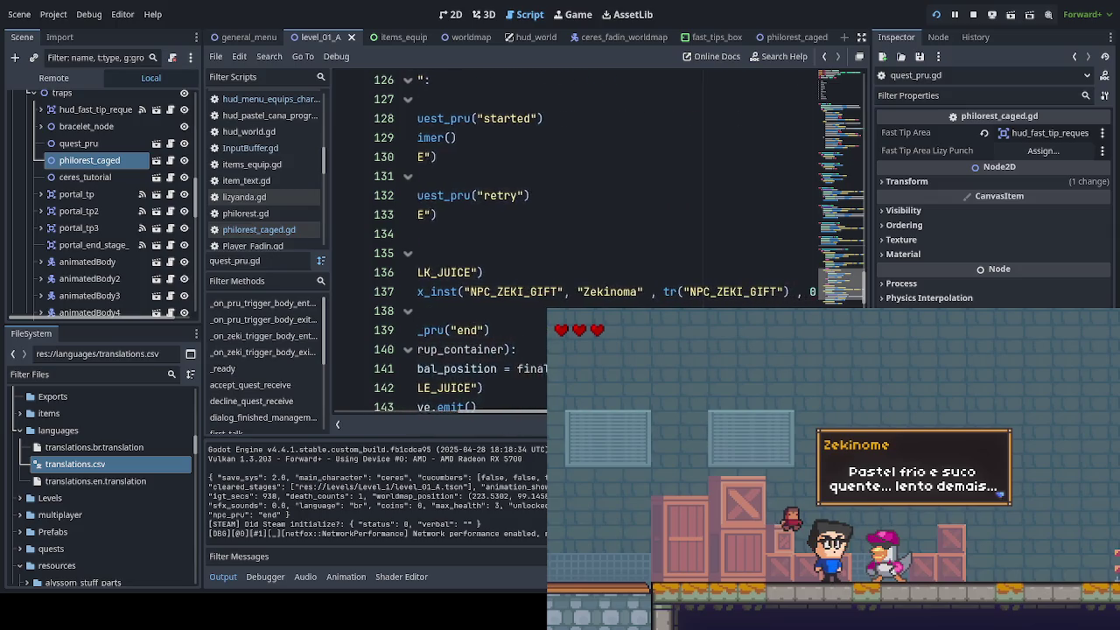
pyautogui.hscroll(-9, 502, 367)
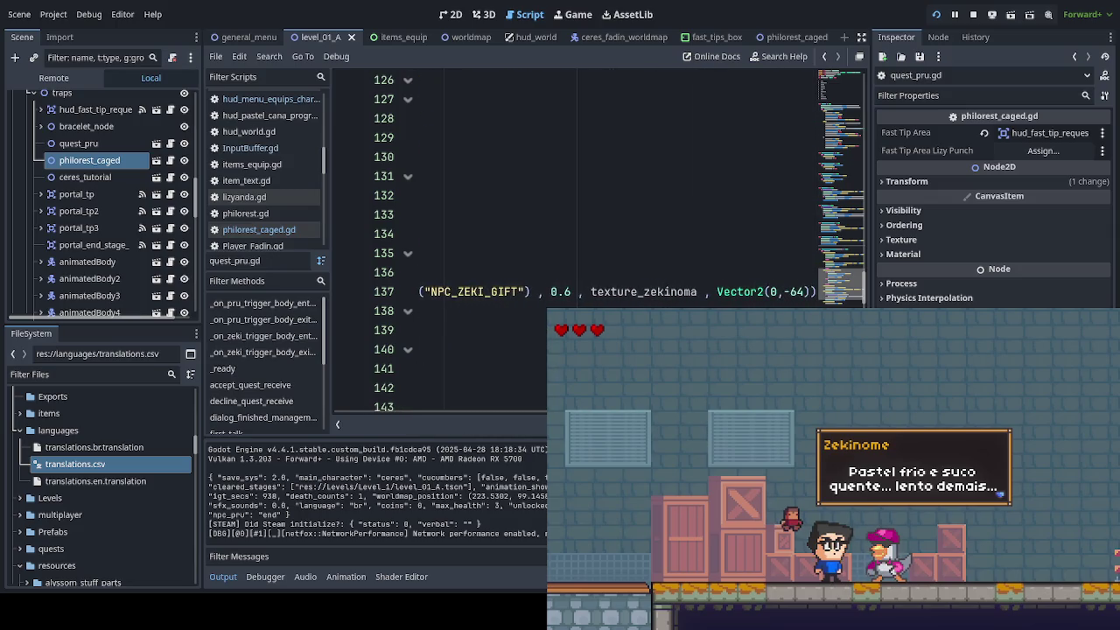
pyautogui.scroll(-2, 490, 236)
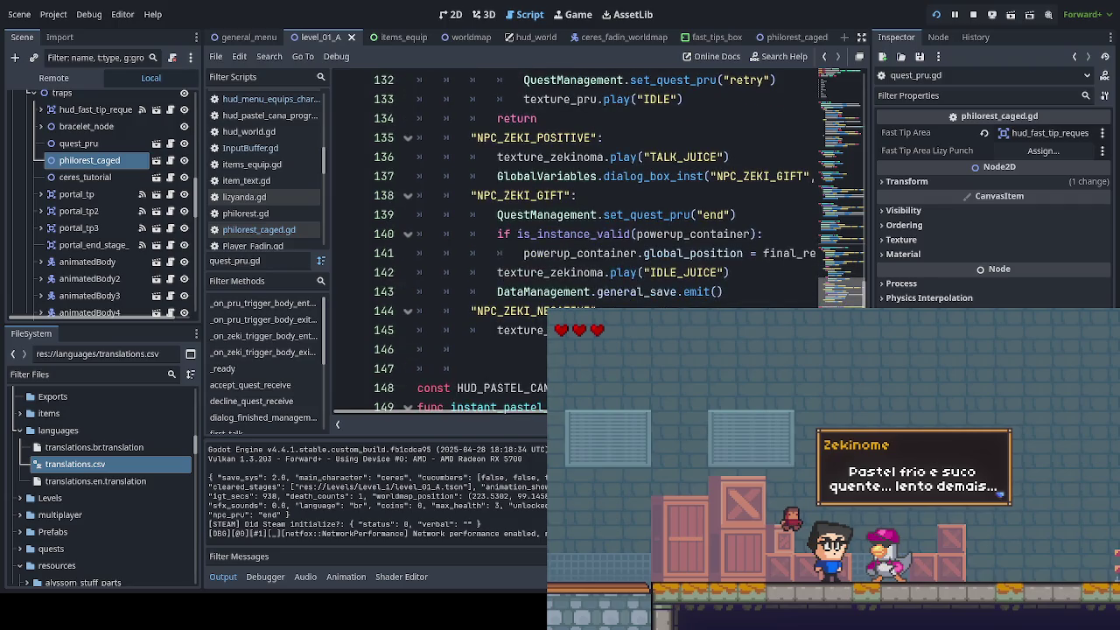
pyautogui.scroll(-6, 595, 236)
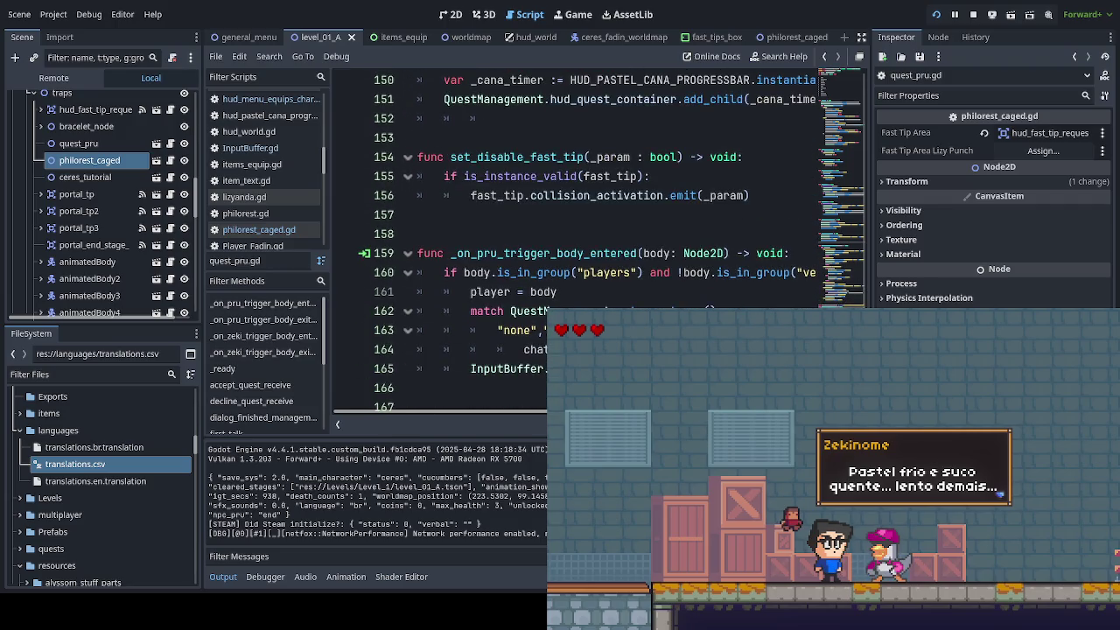
pyautogui.scroll(-2, 595, 236)
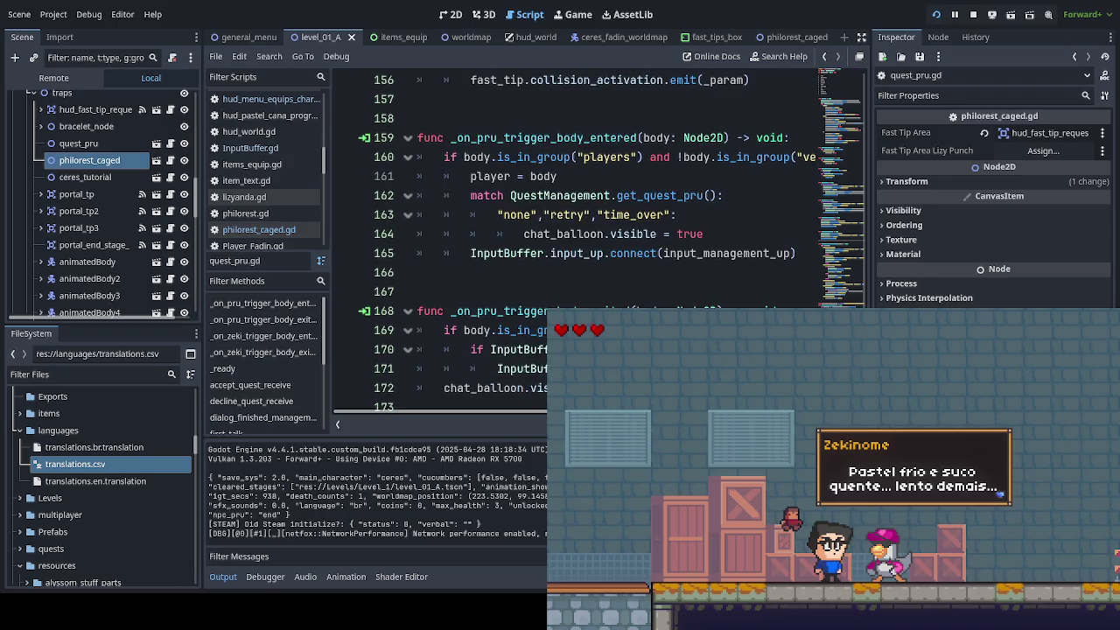
pyautogui.scroll(-2, 595, 236)
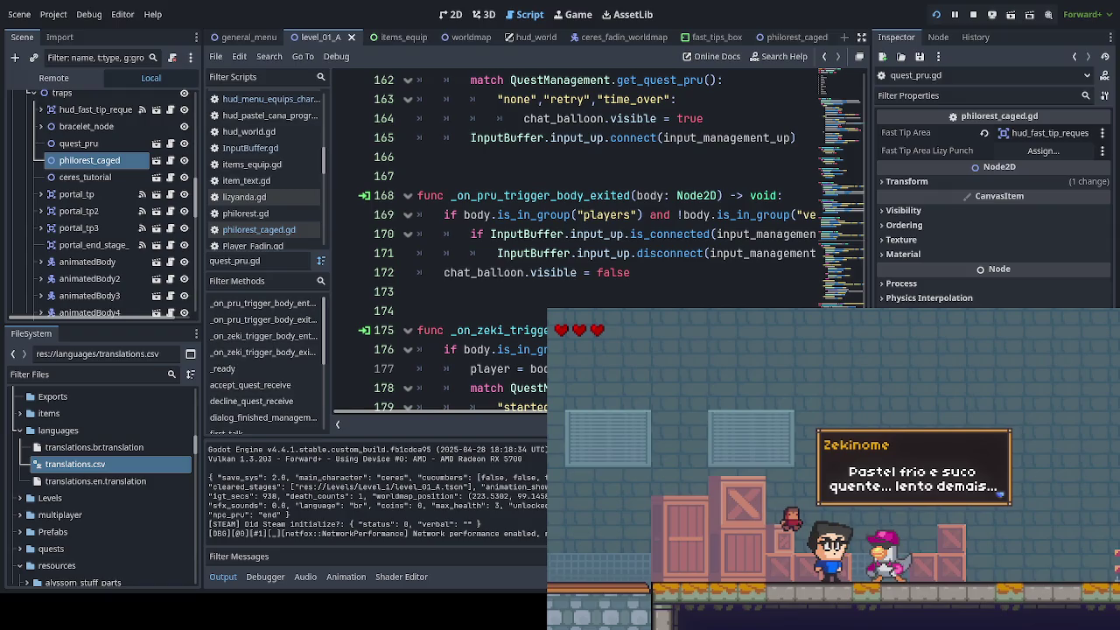
pyautogui.scroll(-3, 578, 192)
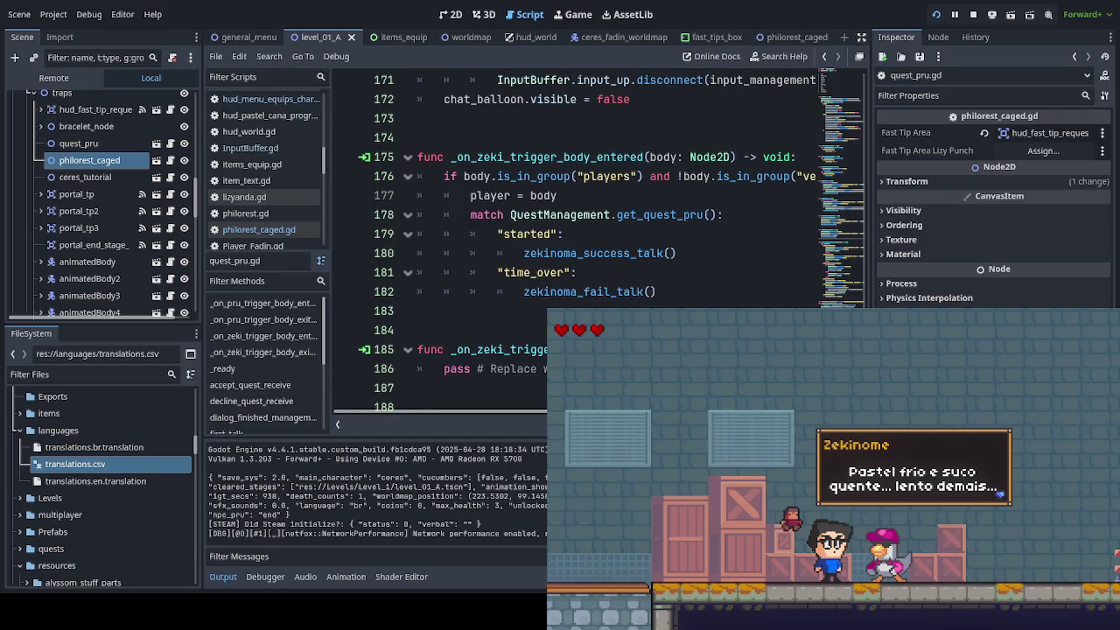
pyautogui.scroll(-1, 578, 219)
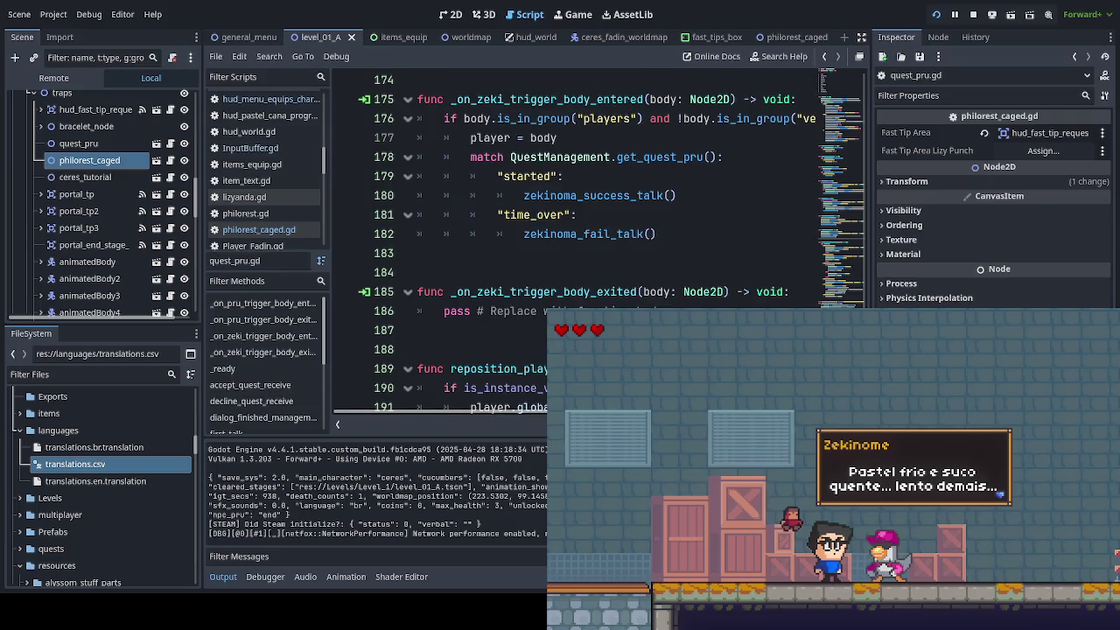
pyautogui.scroll(3, 578, 236)
pyautogui.scroll(2, 577, 219)
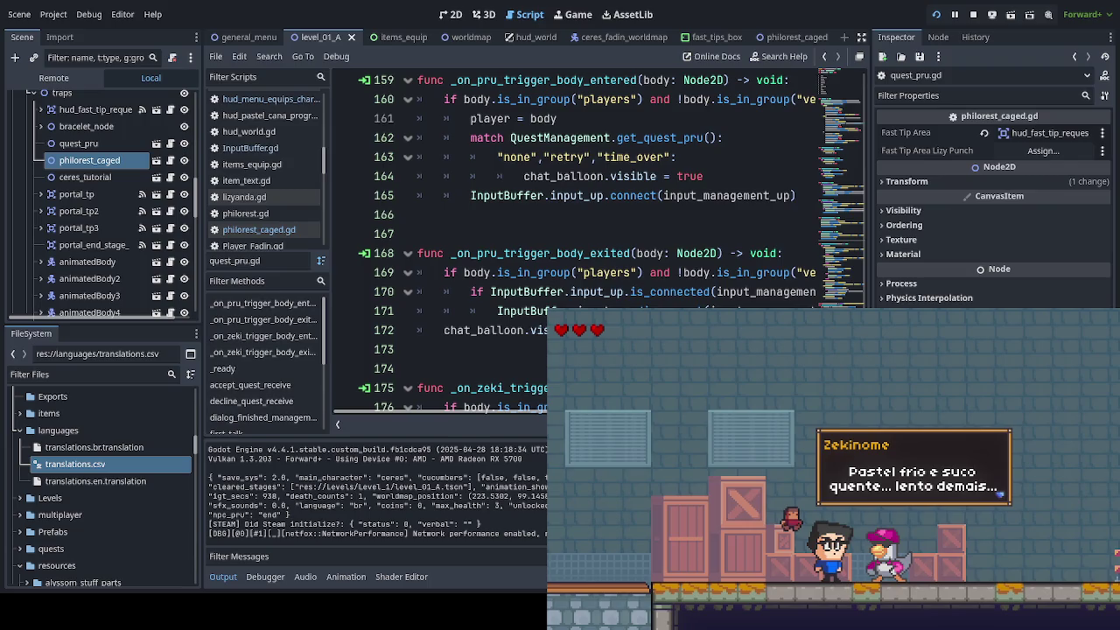
pyautogui.scroll(1, 577, 219)
pyautogui.scroll(7, 577, 219)
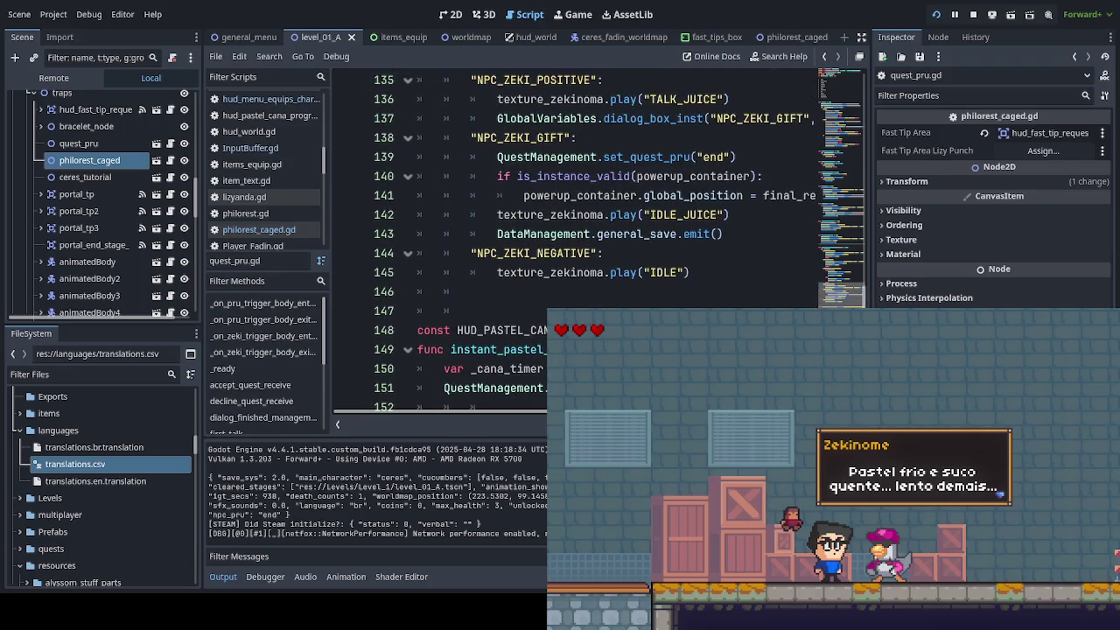
pyautogui.scroll(1, 578, 218)
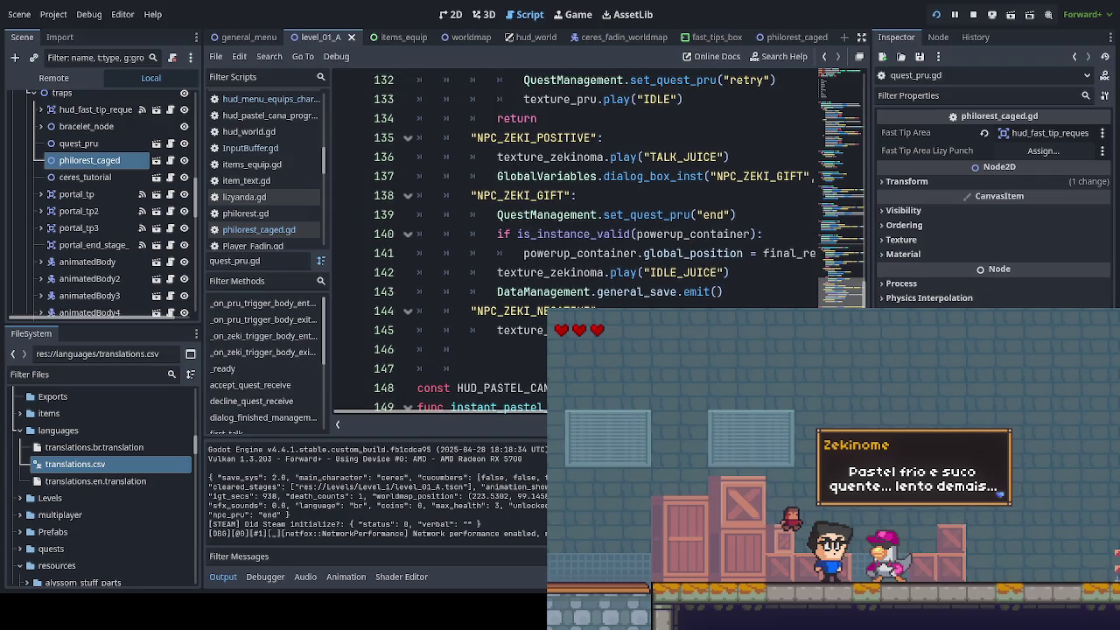
pyautogui.scroll(4, 577, 219)
pyautogui.scroll(10, 578, 219)
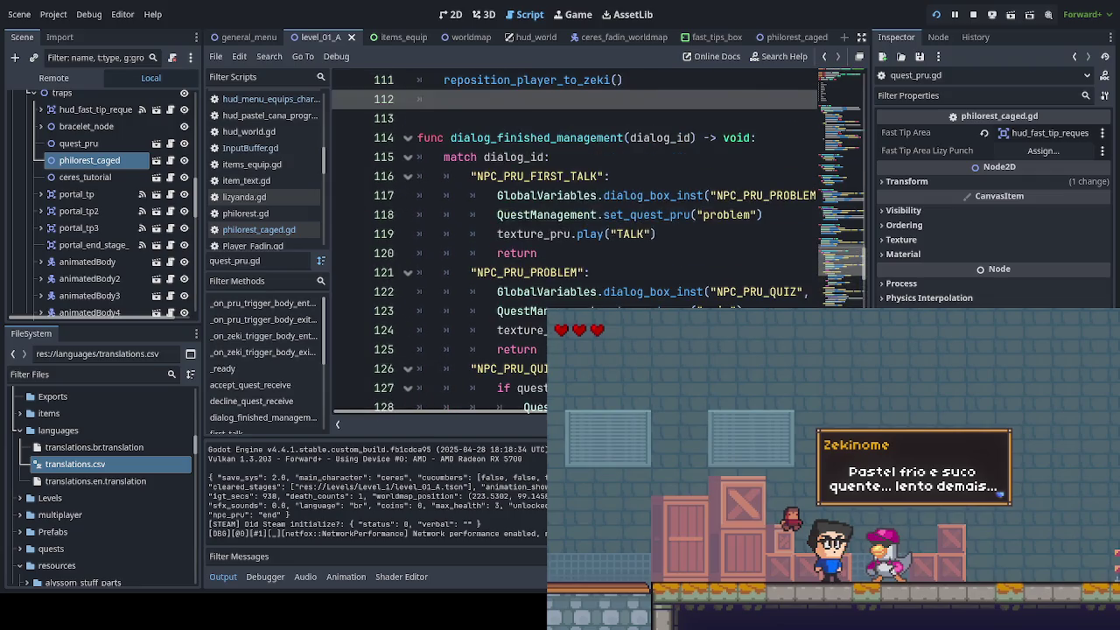
pyautogui.scroll(7, 578, 218)
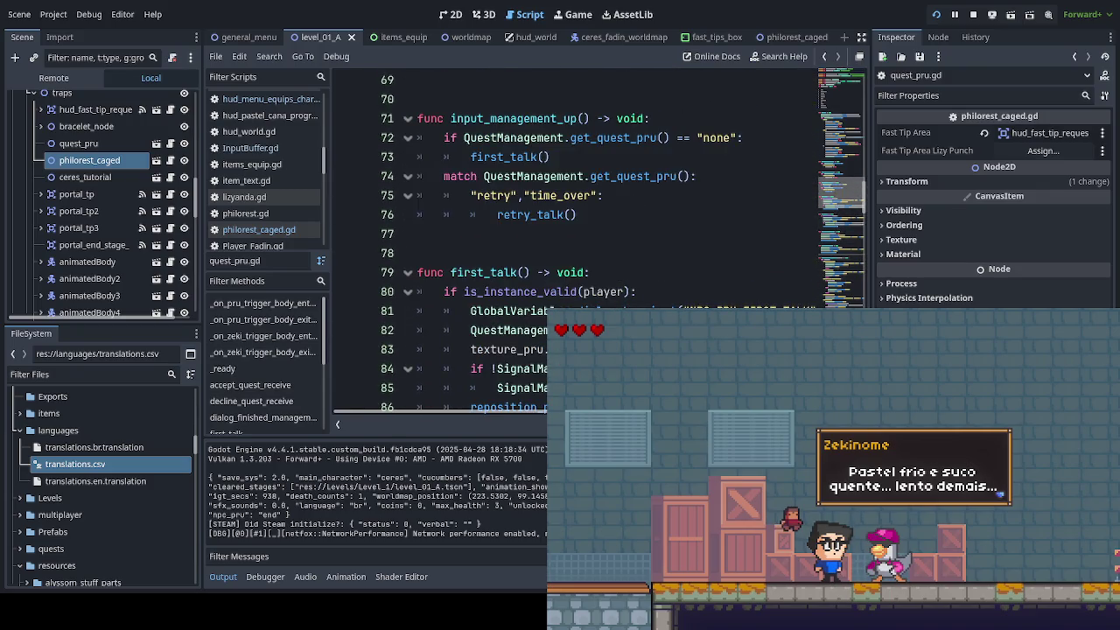
pyautogui.scroll(10, 577, 218)
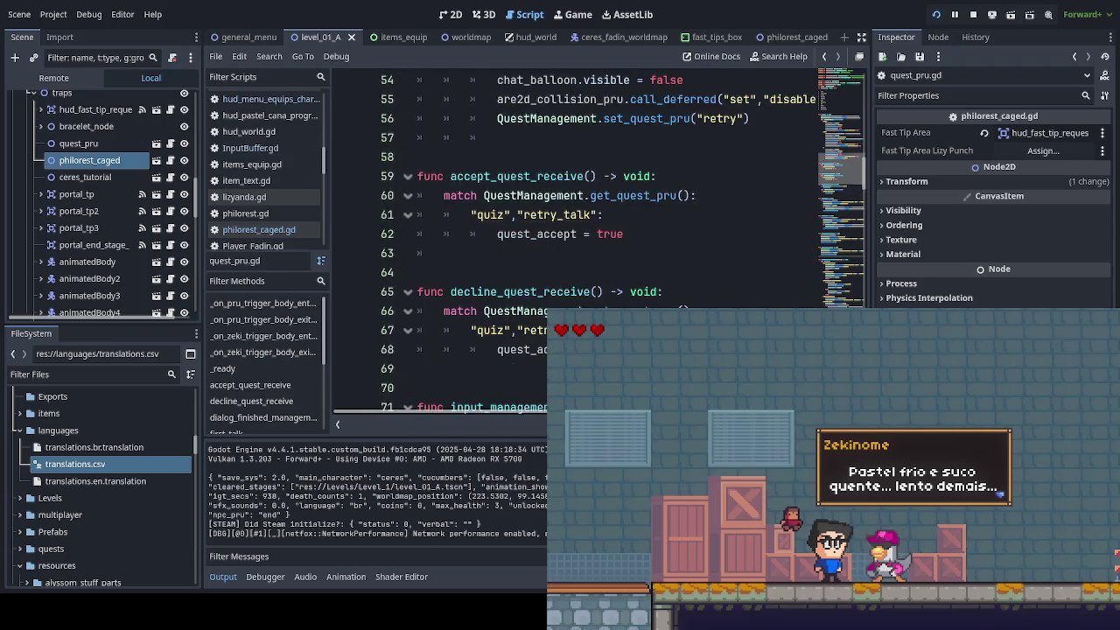
pyautogui.scroll(7, 577, 219)
pyautogui.scroll(-3, 577, 218)
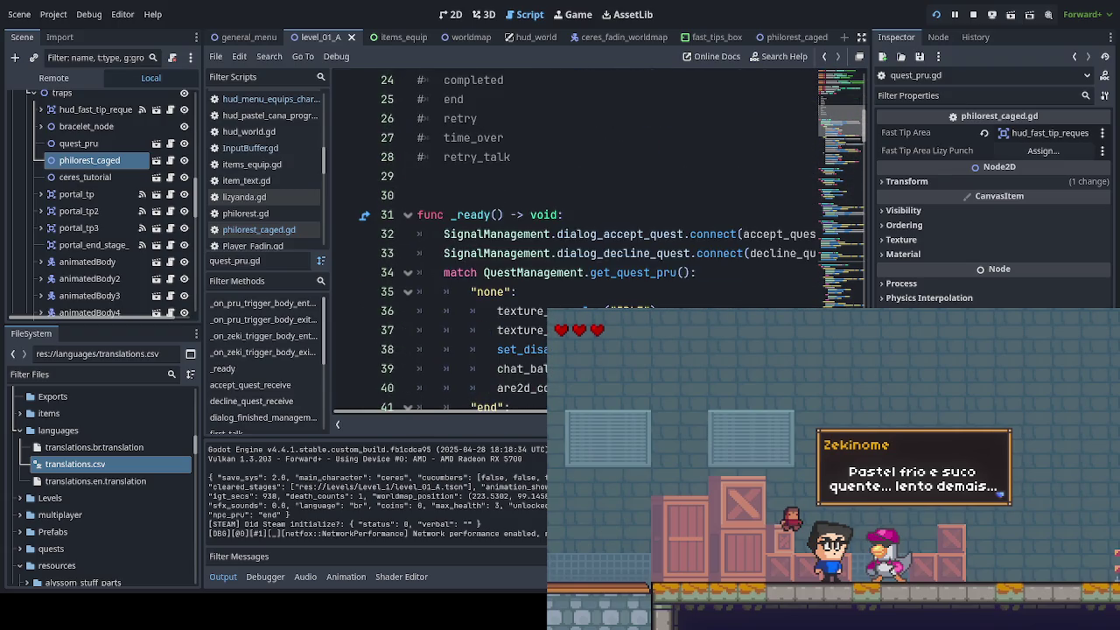
pyautogui.scroll(-1, 577, 219)
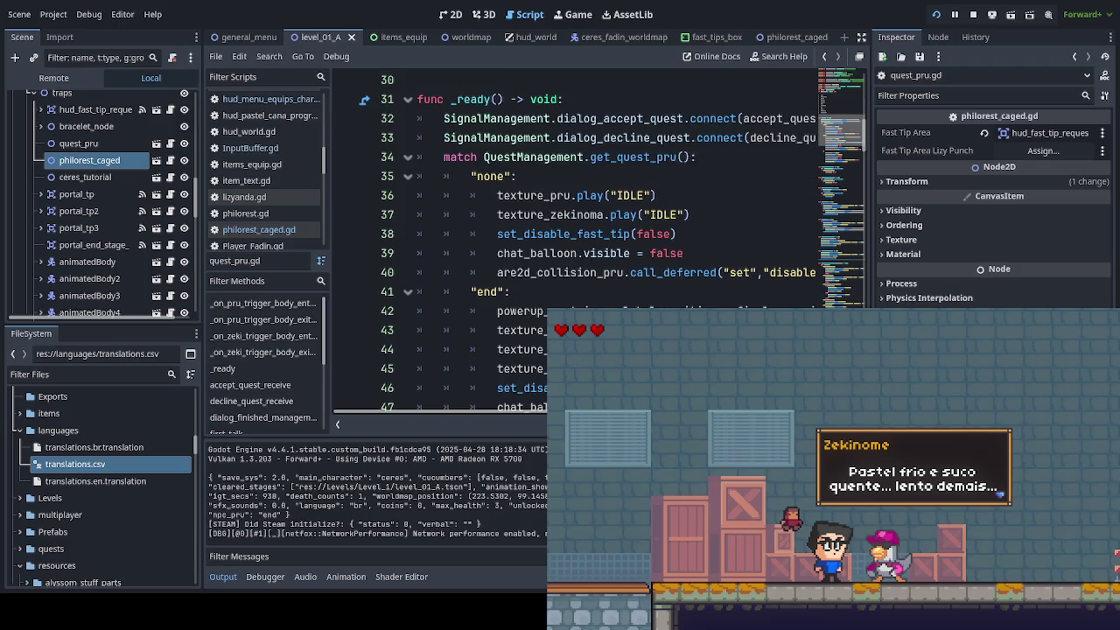
pyautogui.scroll(-3, 577, 218)
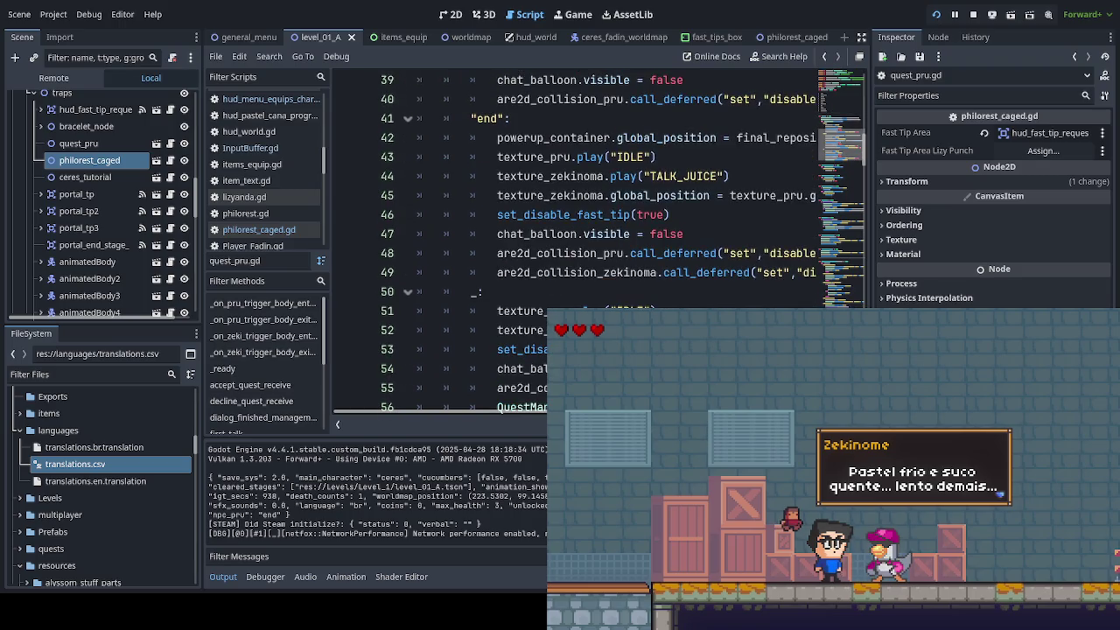
pyautogui.scroll(-4, 577, 219)
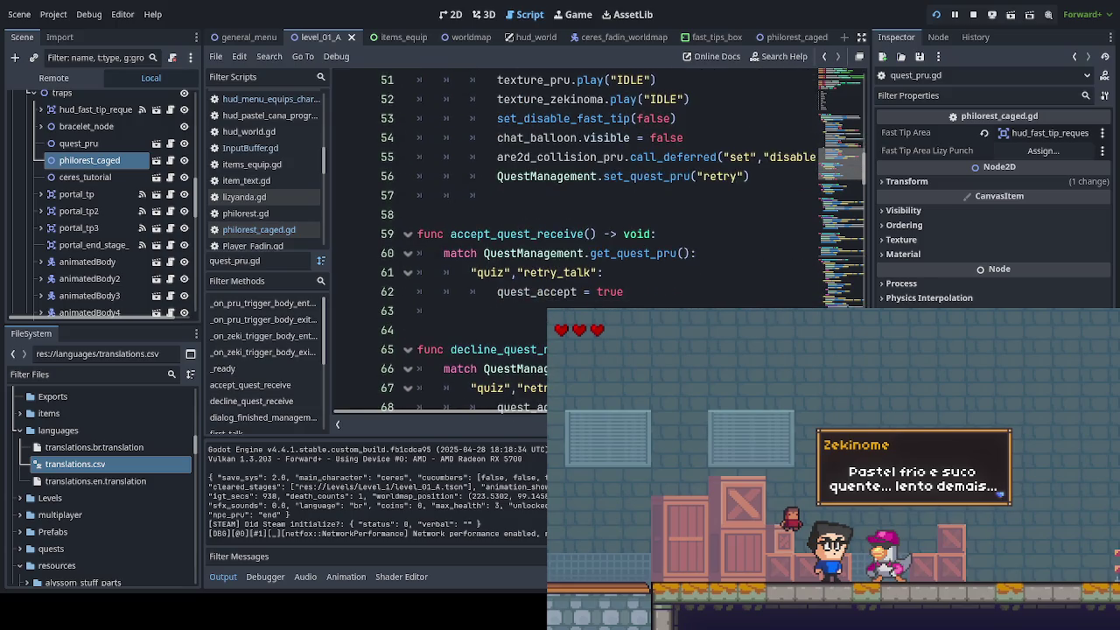
pyautogui.scroll(-3, 577, 219)
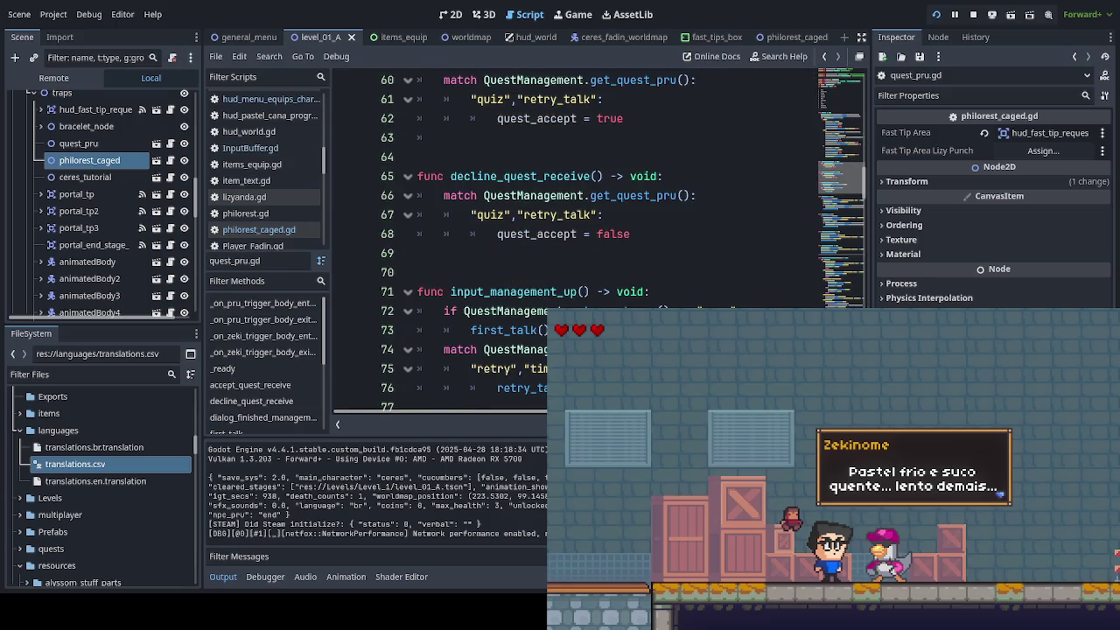
pyautogui.scroll(-3, 578, 219)
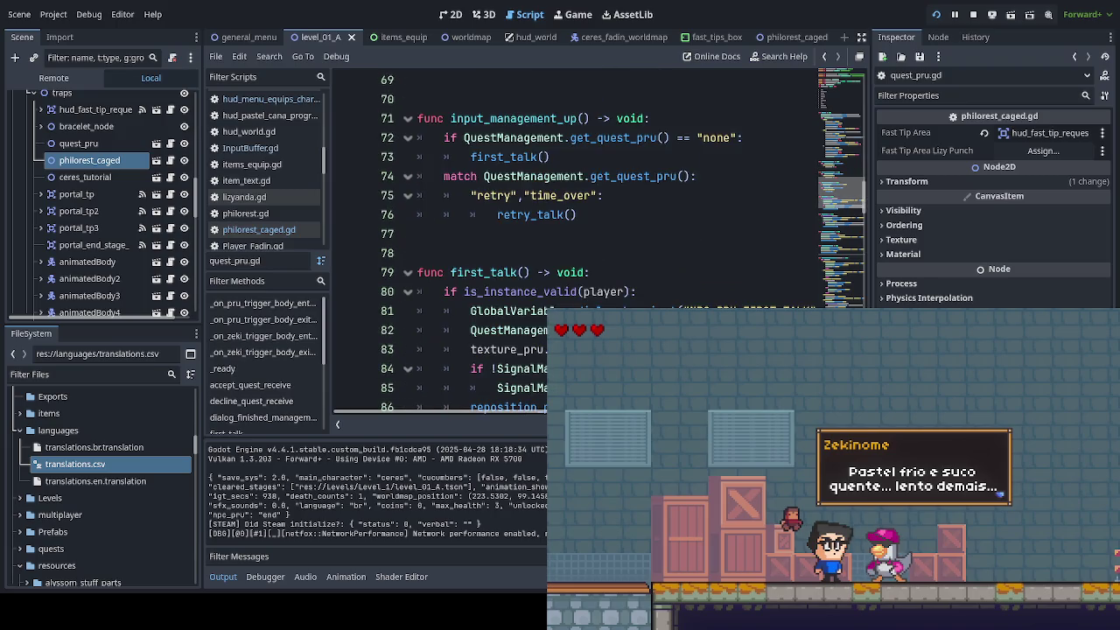
pyautogui.hscroll(1, 566, 263)
pyautogui.hscroll(10, 490, 236)
pyautogui.hscroll(-10, 490, 237)
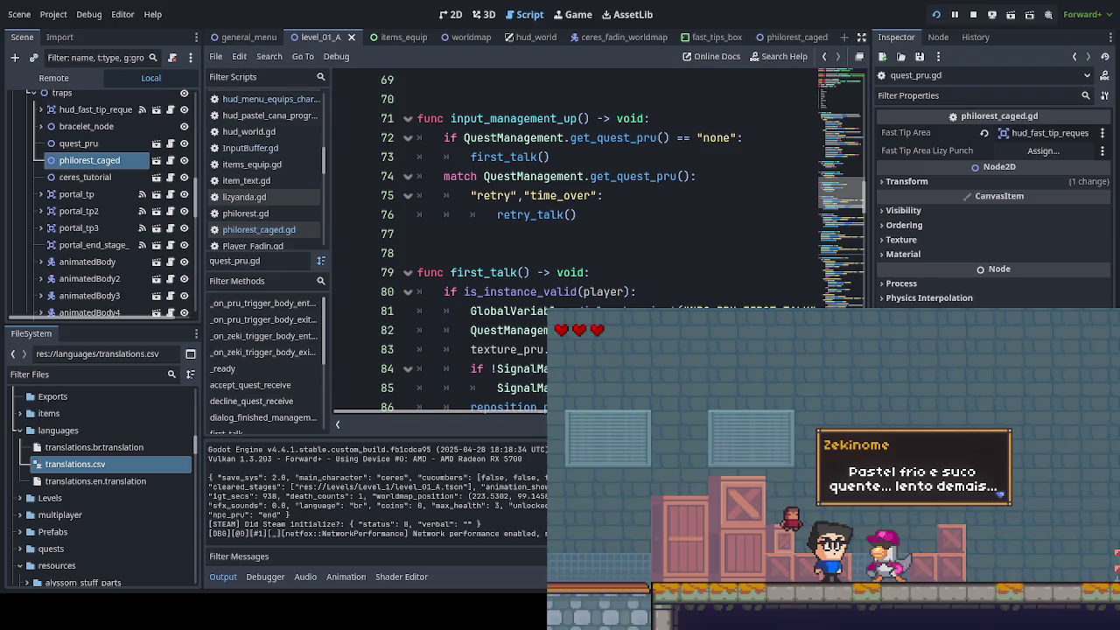
pyautogui.scroll(-2, 490, 236)
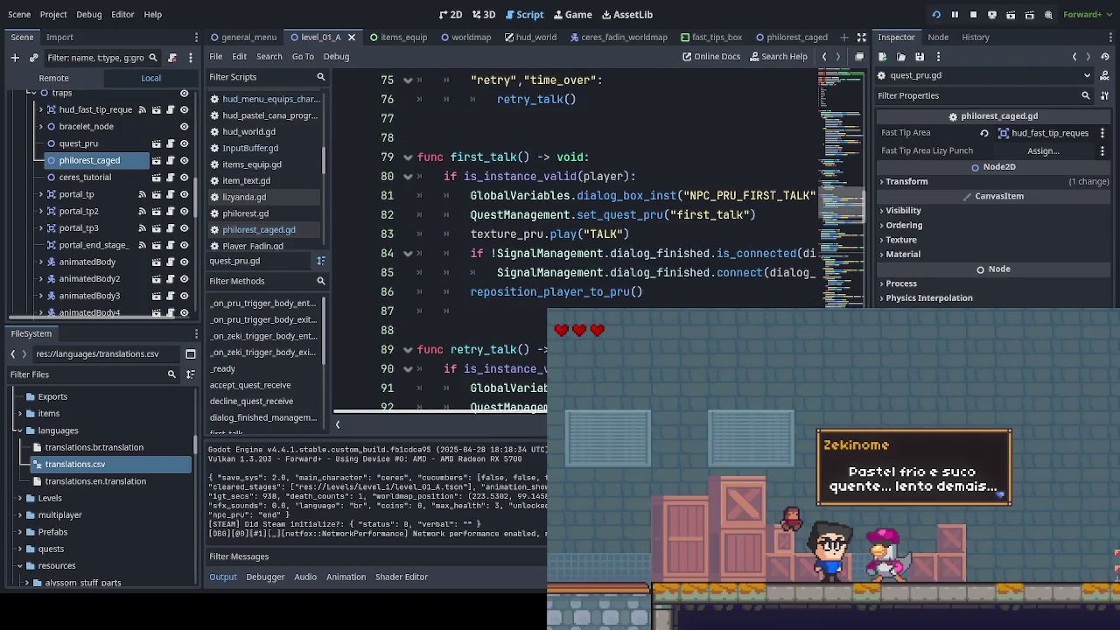
pyautogui.scroll(-1, 490, 236)
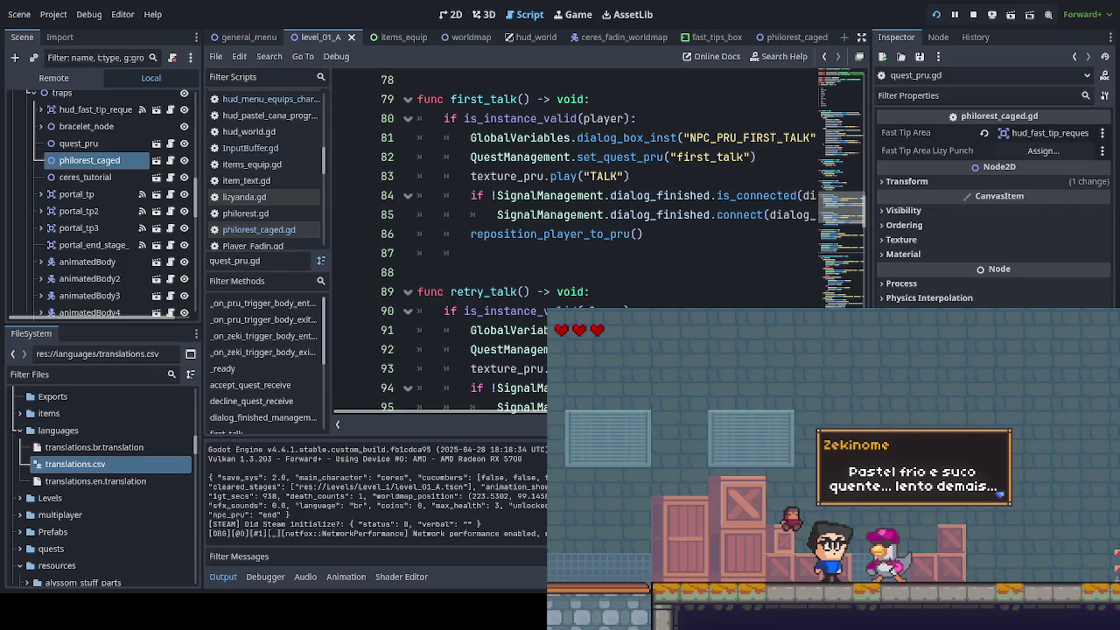
pyautogui.scroll(-1, 490, 237)
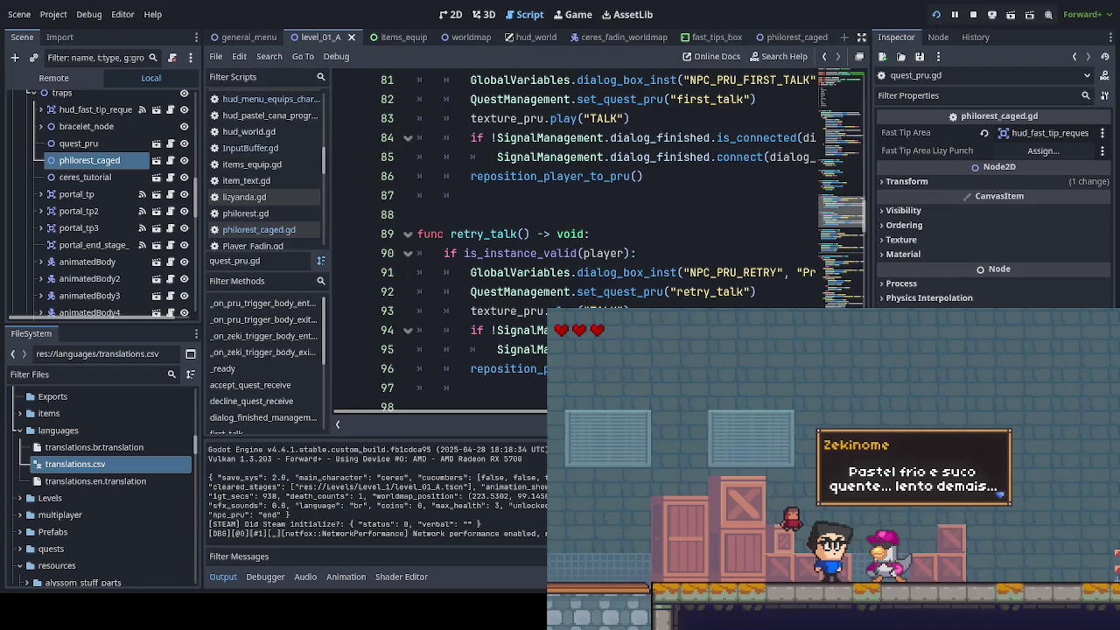
pyautogui.scroll(-3, 490, 236)
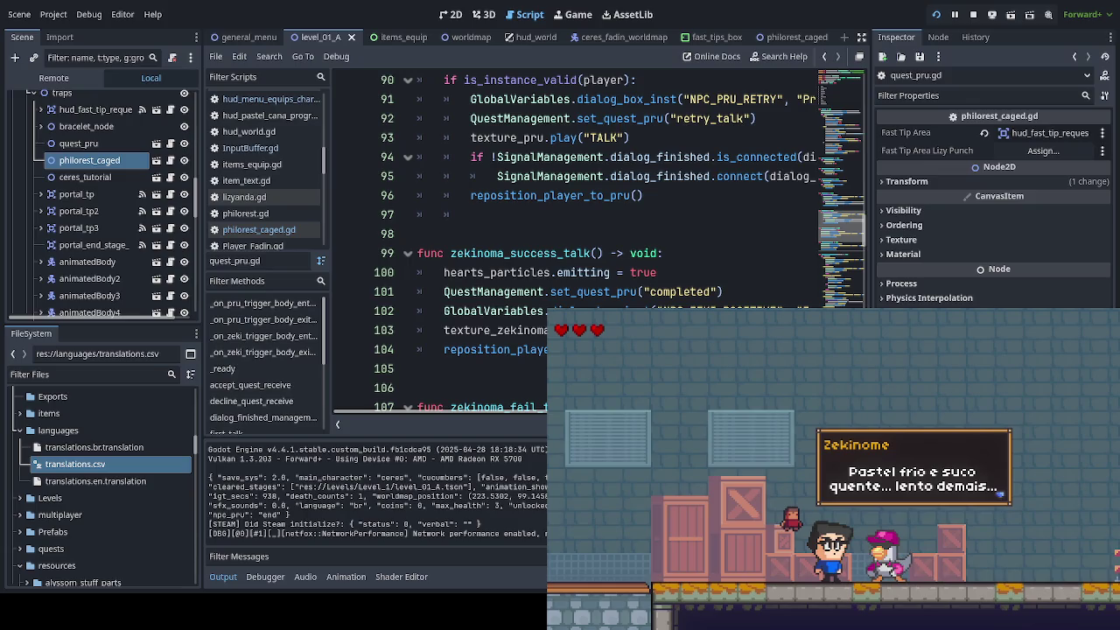
pyautogui.hscroll(1, 525, 236)
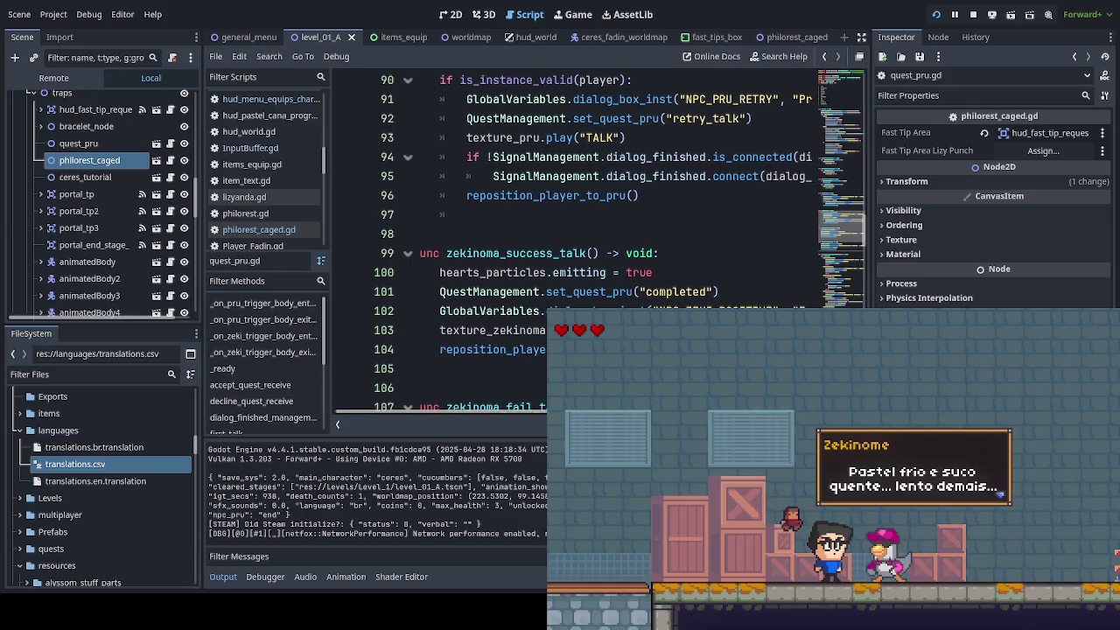
pyautogui.hscroll(5, 577, 236)
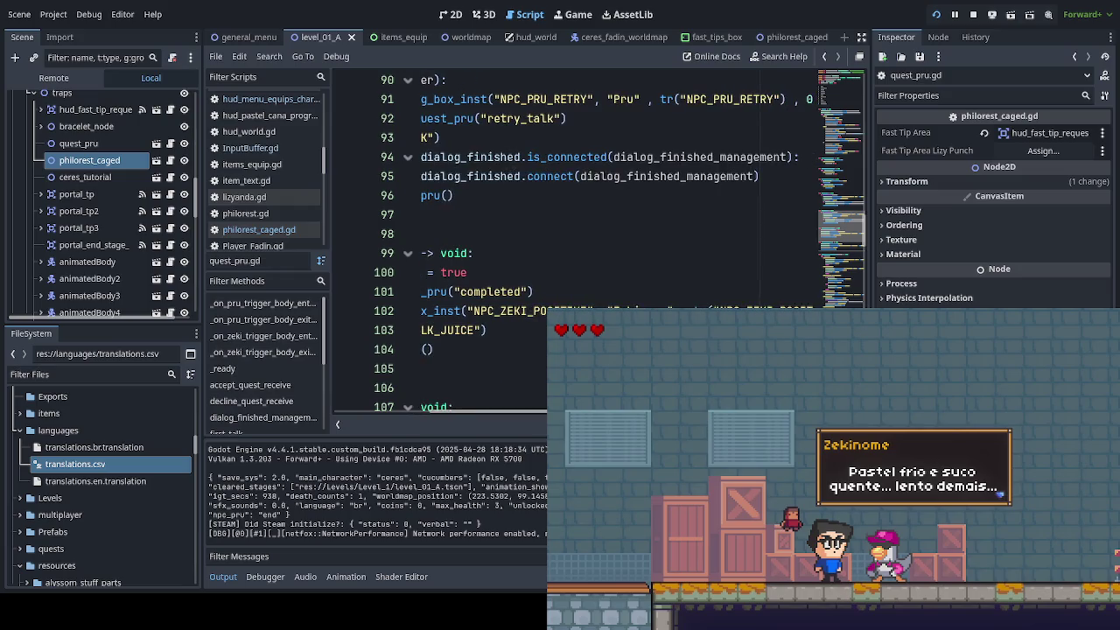
# Step: Replace the speaker name on line 102 with Zeki and save quest_pru.gd
pyautogui.click(662, 306)
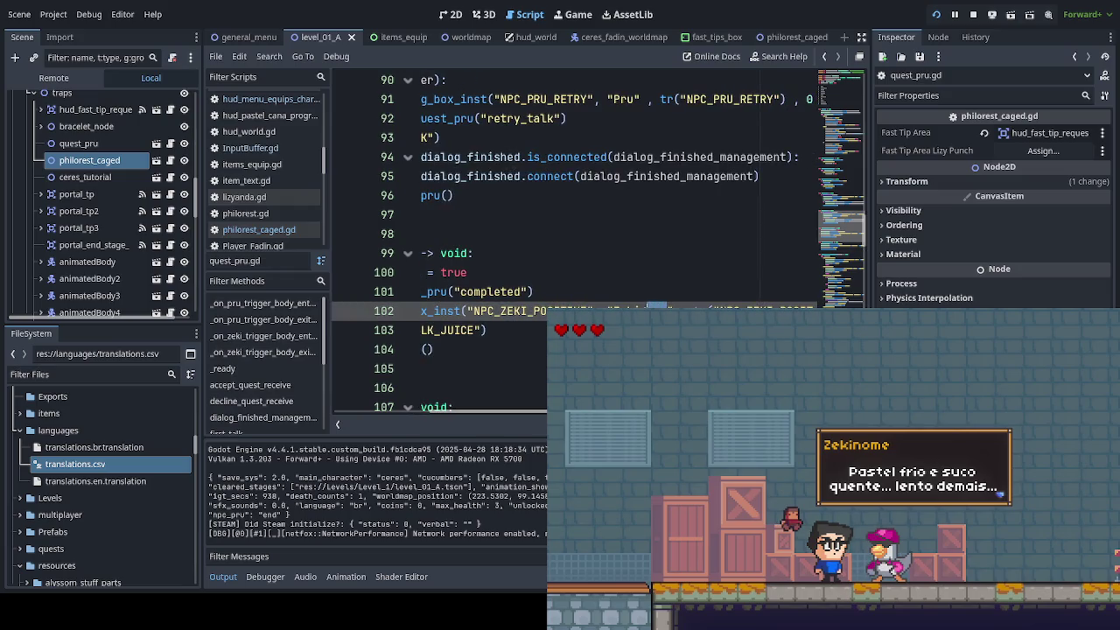
pyautogui.doubleClick(627, 306)
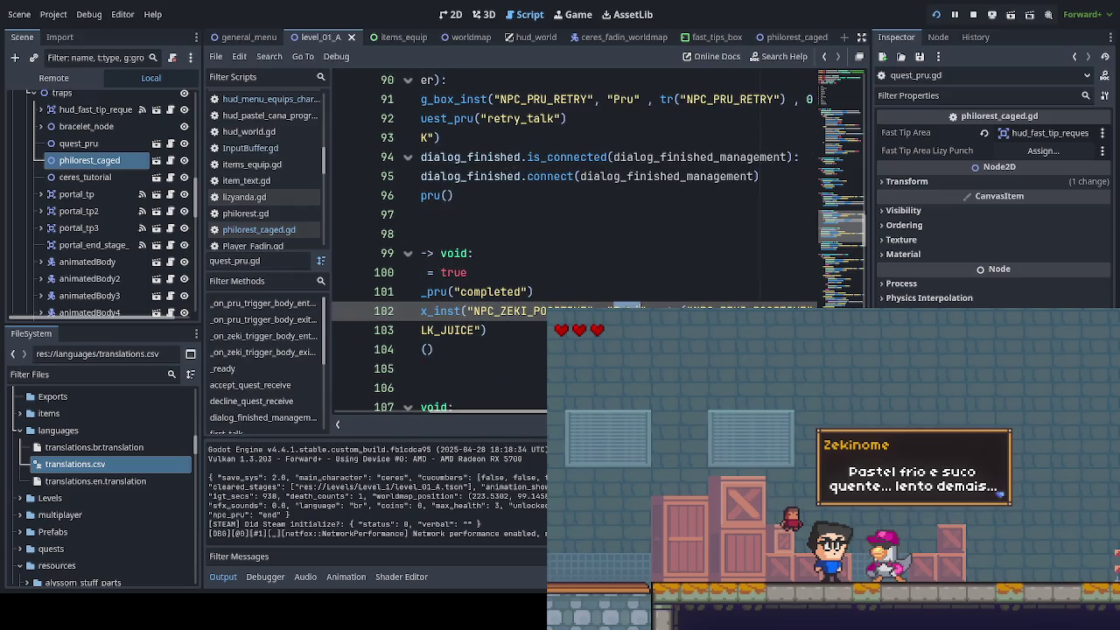
pyautogui.hotkey('ctrl', 'v')
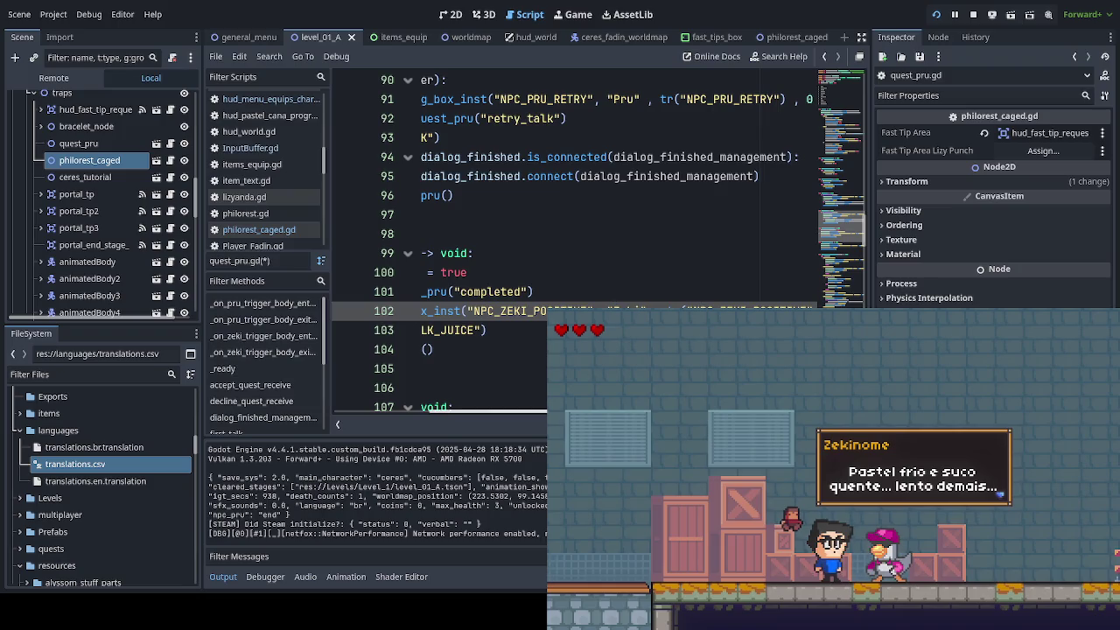
pyautogui.hotkey('ctrl', 's')
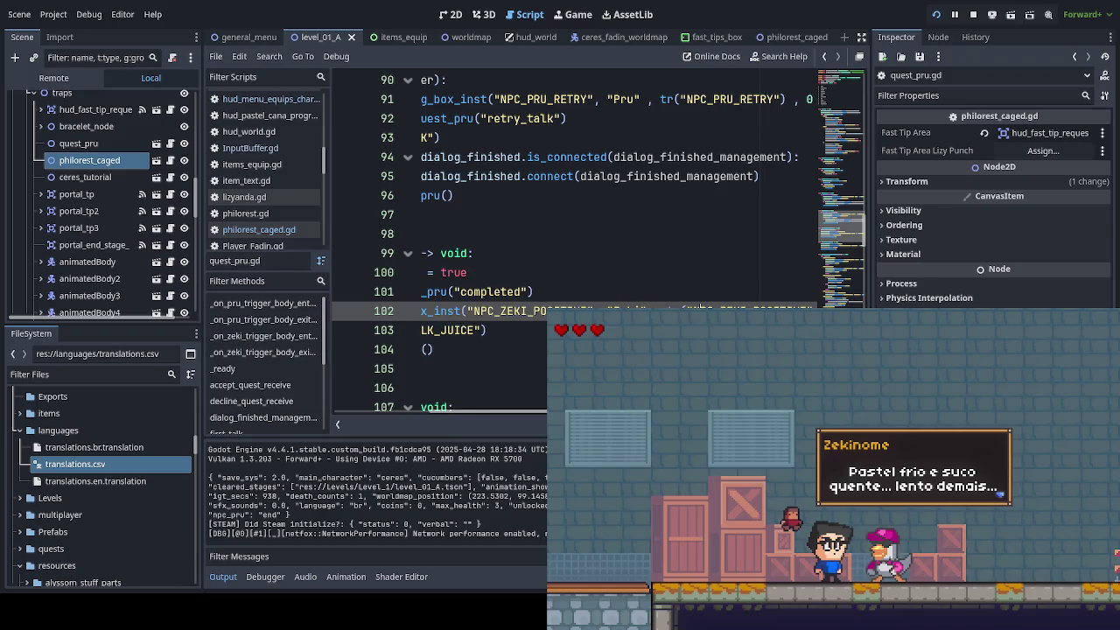
# Step: Move down to the Zeki negative dialog call on line 109 and read through it
pyautogui.hscroll(3, 543, 311)
pyautogui.hscroll(1, 543, 311)
pyautogui.hscroll(-5, 542, 311)
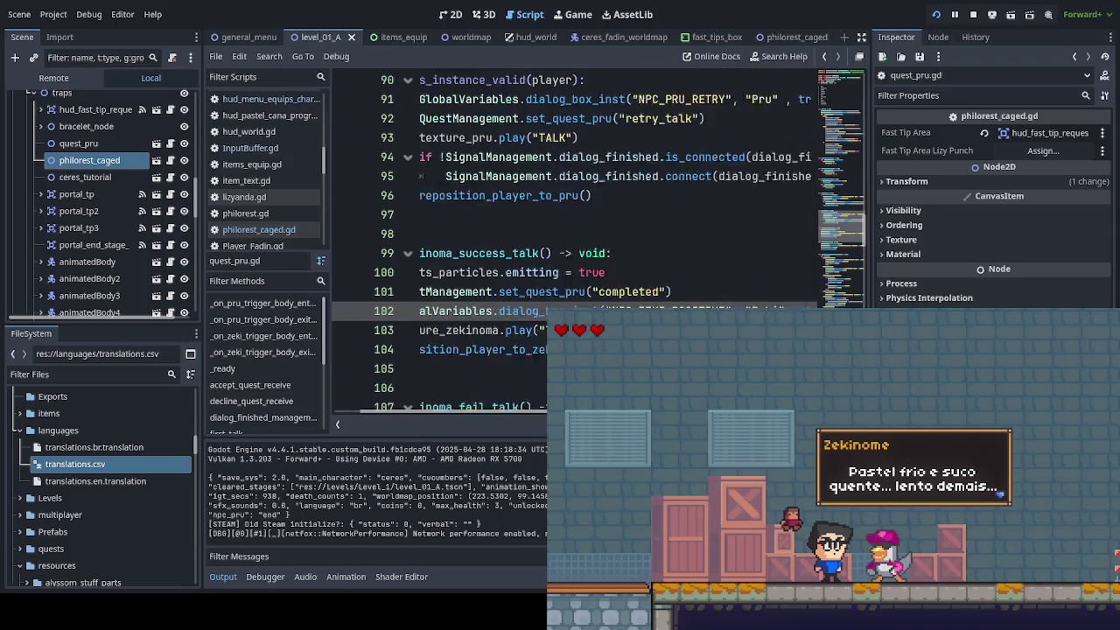
pyautogui.scroll(-2, 542, 310)
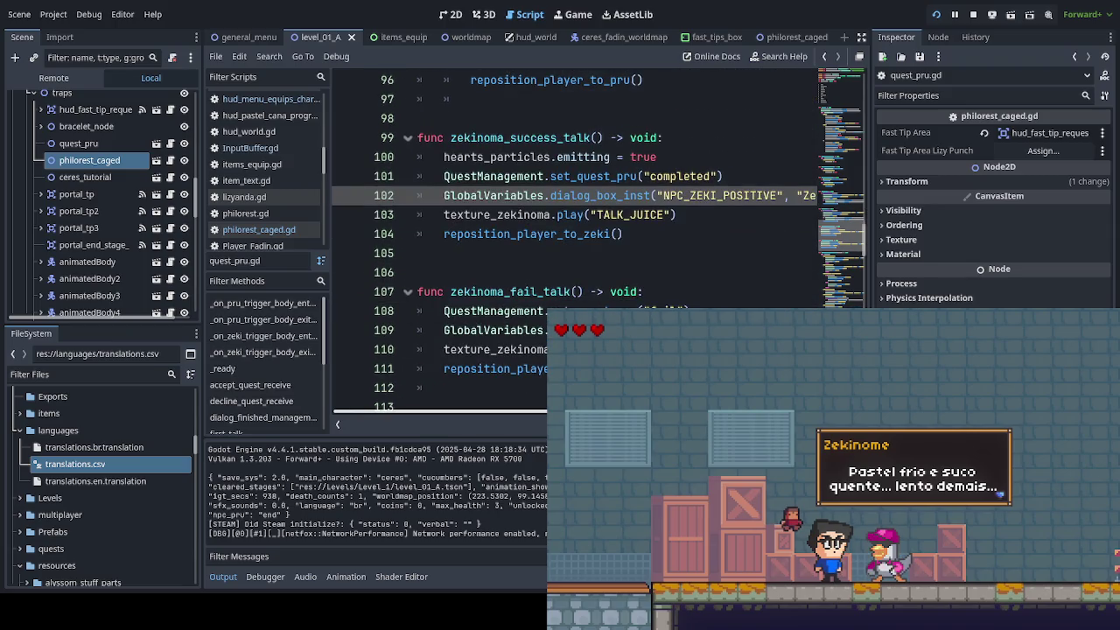
pyautogui.hscroll(6, 438, 262)
pyautogui.hscroll(-4, 434, 411)
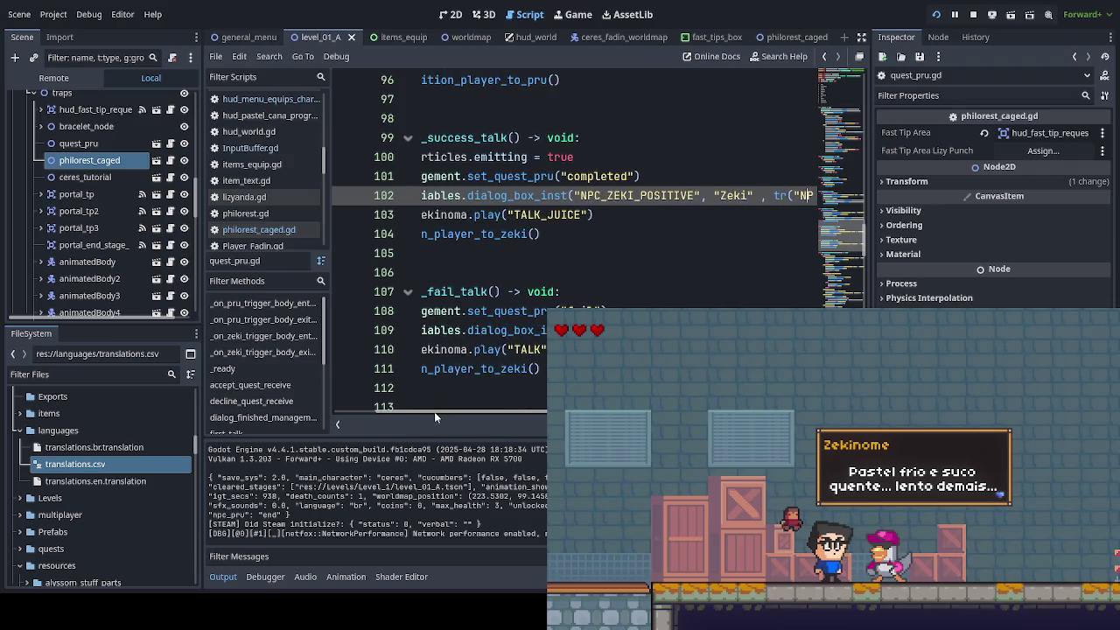
pyautogui.press('Down')
pyautogui.press('Down')
pyautogui.press('Down')
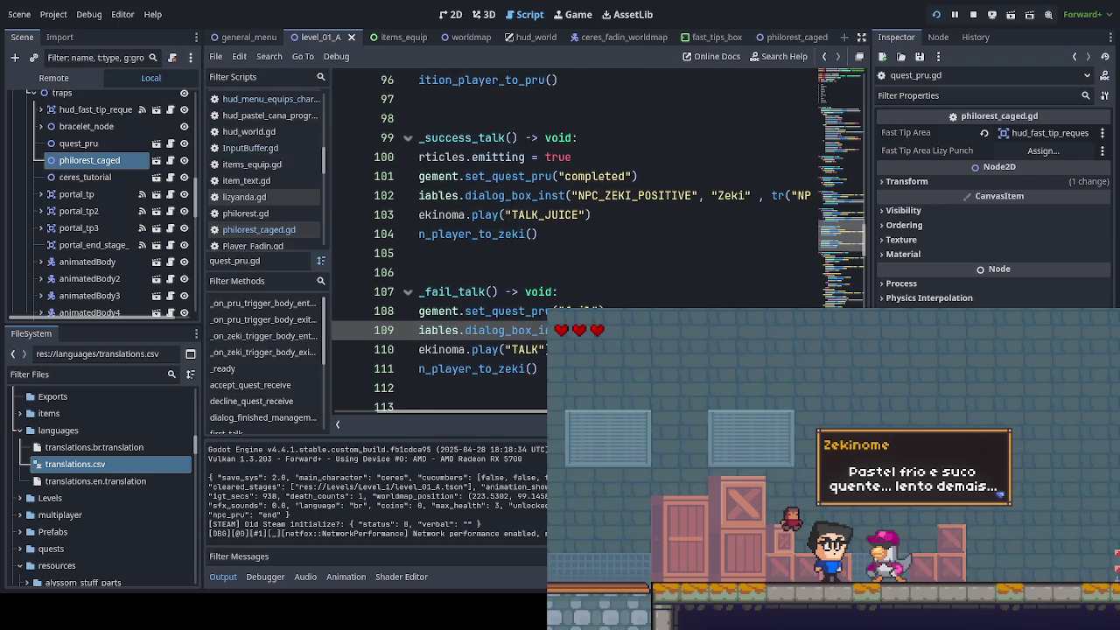
pyautogui.hscroll(-1, 490, 245)
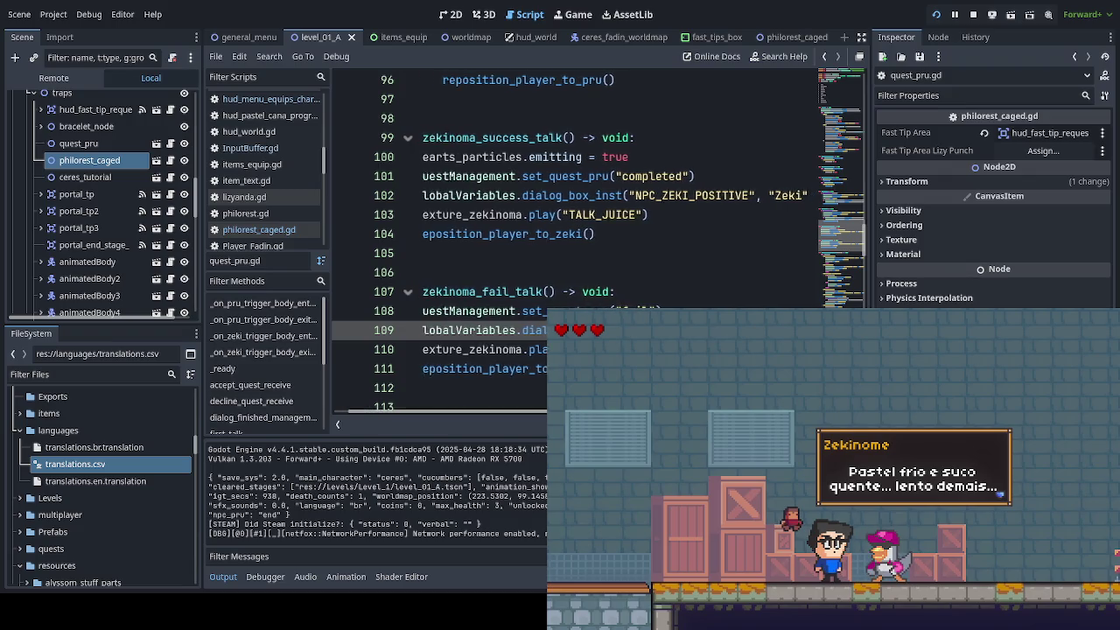
pyautogui.hscroll(-1, 490, 245)
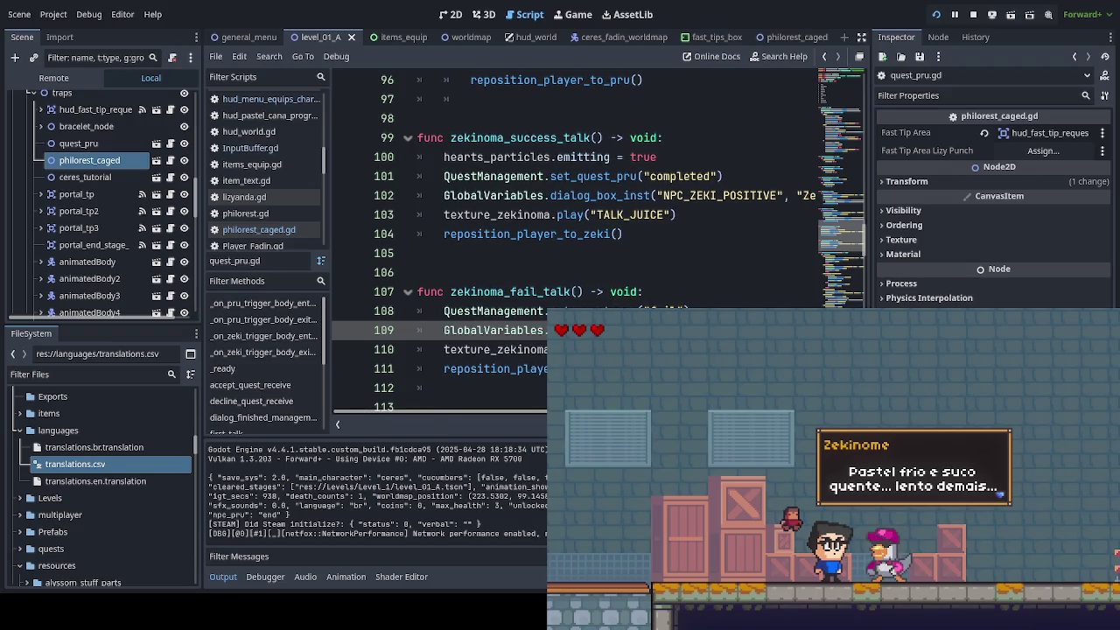
pyautogui.hscroll(5, 490, 245)
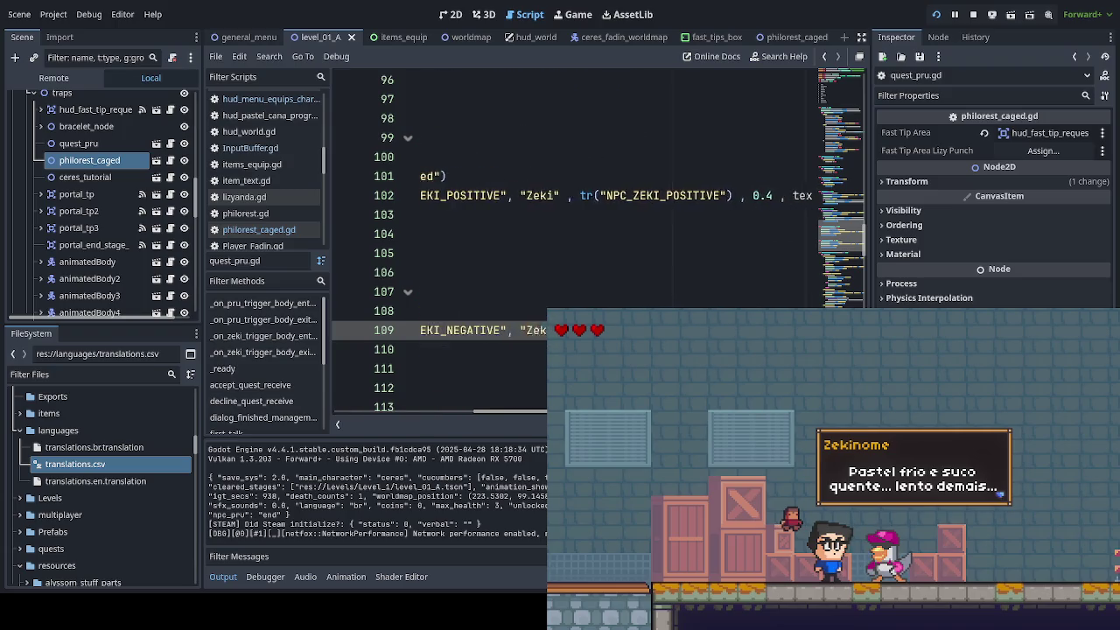
pyautogui.hscroll(-5, 544, 393)
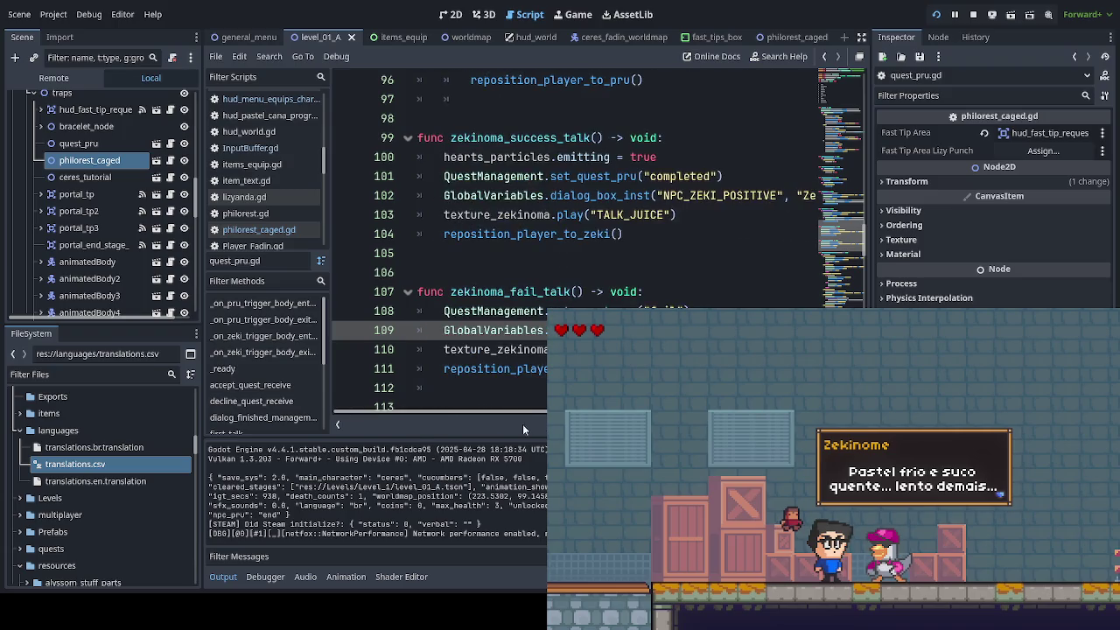
pyautogui.scroll(-4, 544, 394)
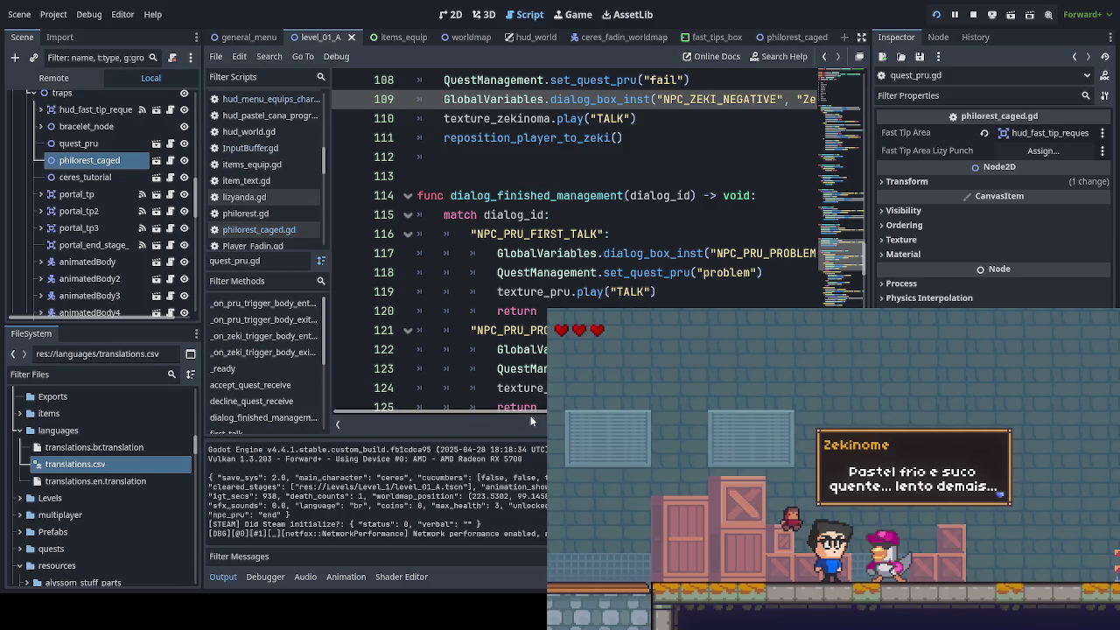
pyautogui.hscroll(2, 532, 419)
pyautogui.hscroll(2, 534, 423)
pyautogui.hscroll(-4, 534, 422)
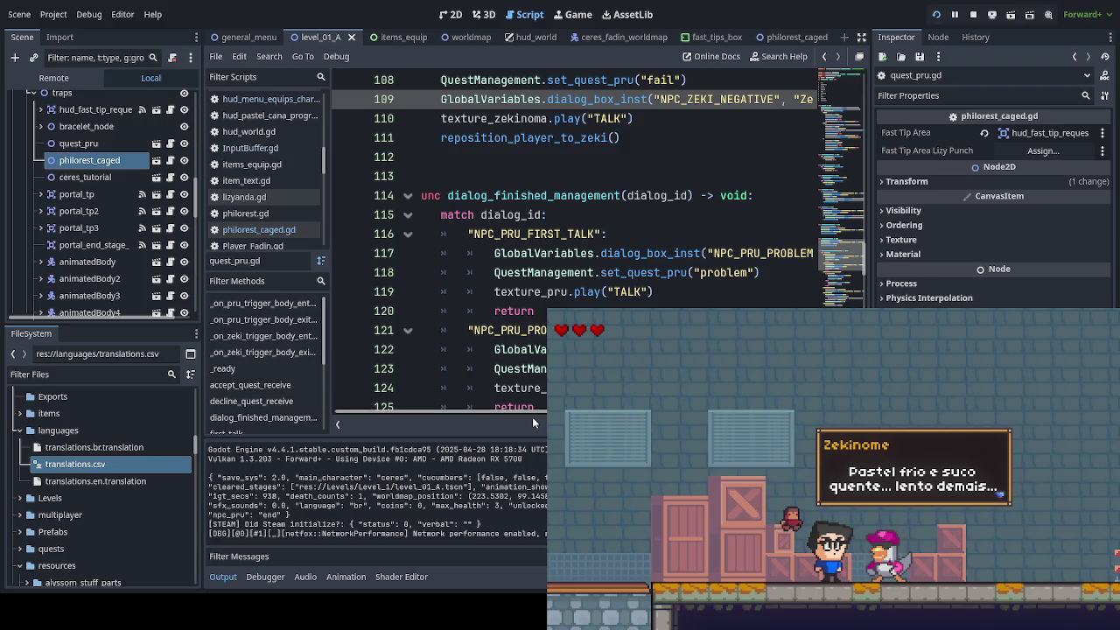
pyautogui.hscroll(4, 533, 422)
pyautogui.hscroll(3, 533, 422)
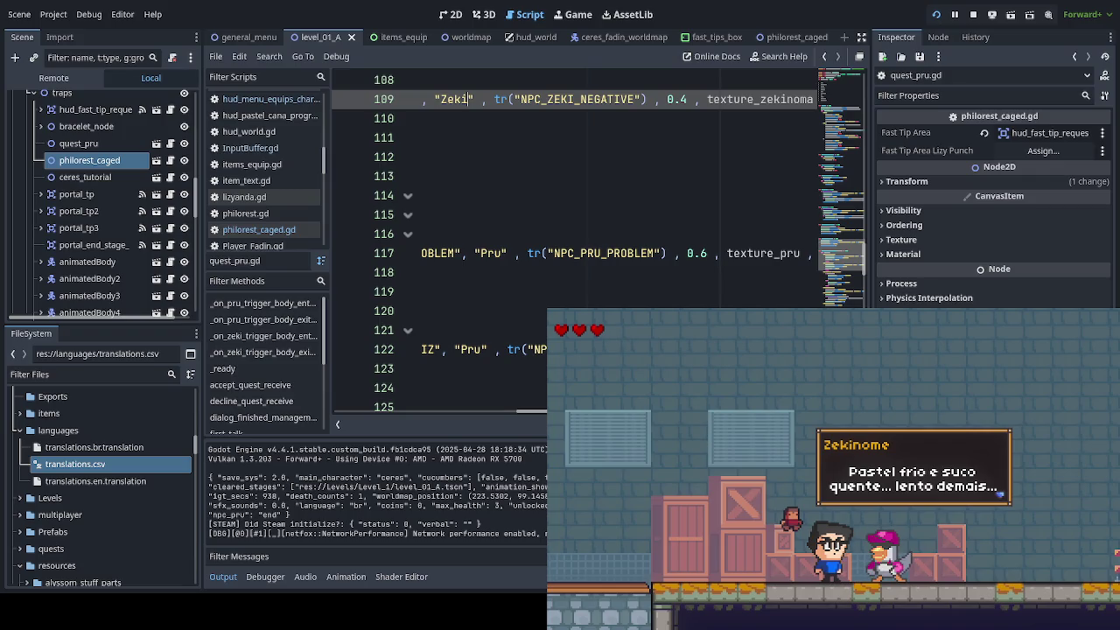
pyautogui.hscroll(3, 533, 422)
pyautogui.hscroll(-10, 518, 422)
pyautogui.scroll(-3, 518, 421)
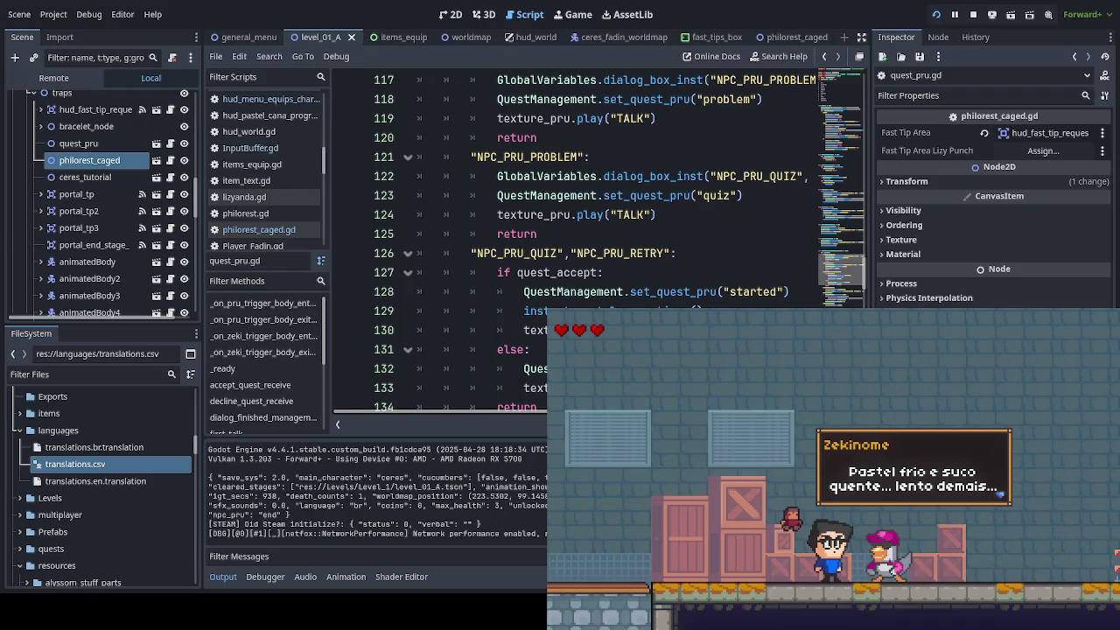
# Step: Change Zekinoma to Zeki in the NPC_ZEKI_GIFT dialog_box_inst call on line 137
pyautogui.scroll(-1, 518, 422)
pyautogui.scroll(-2, 518, 422)
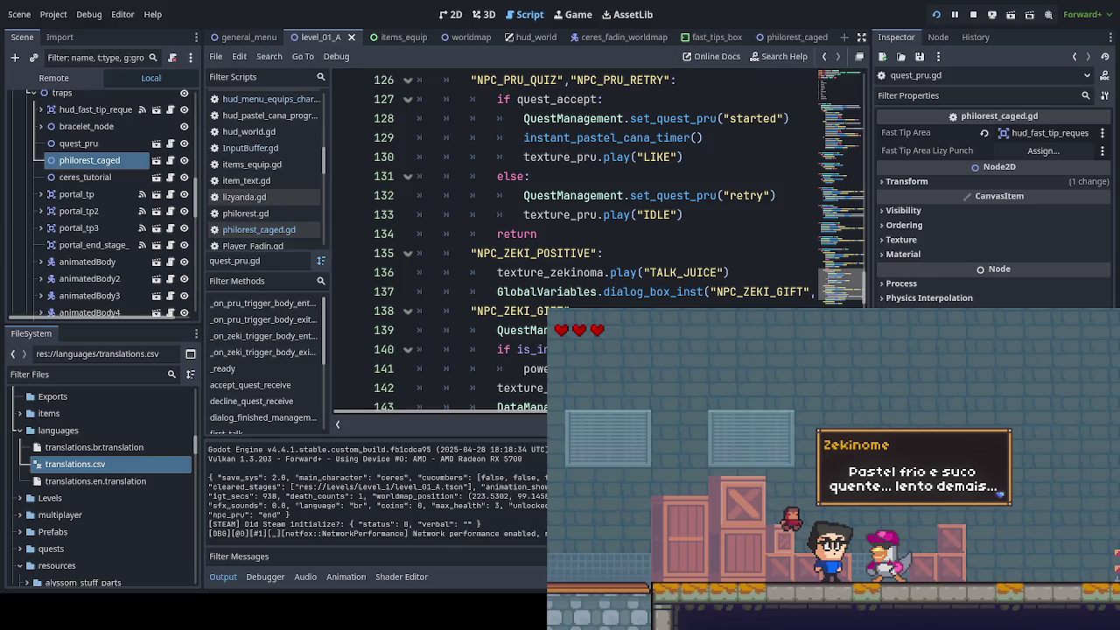
pyautogui.hscroll(4, 578, 245)
pyautogui.hscroll(1, 577, 245)
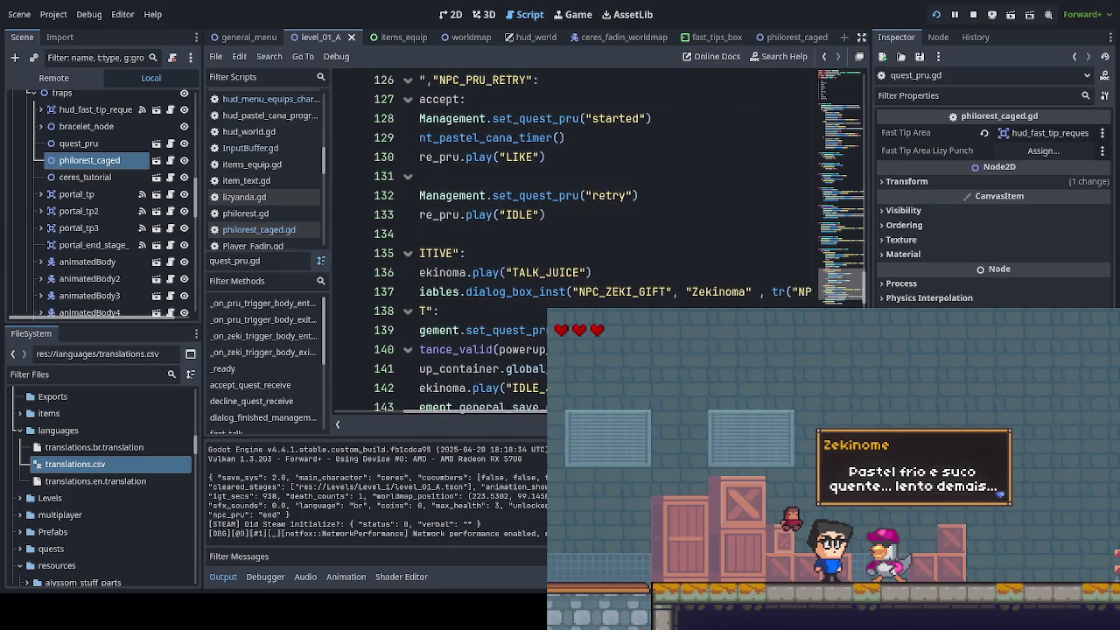
pyautogui.doubleClick(715, 291)
pyautogui.write('Zeki')
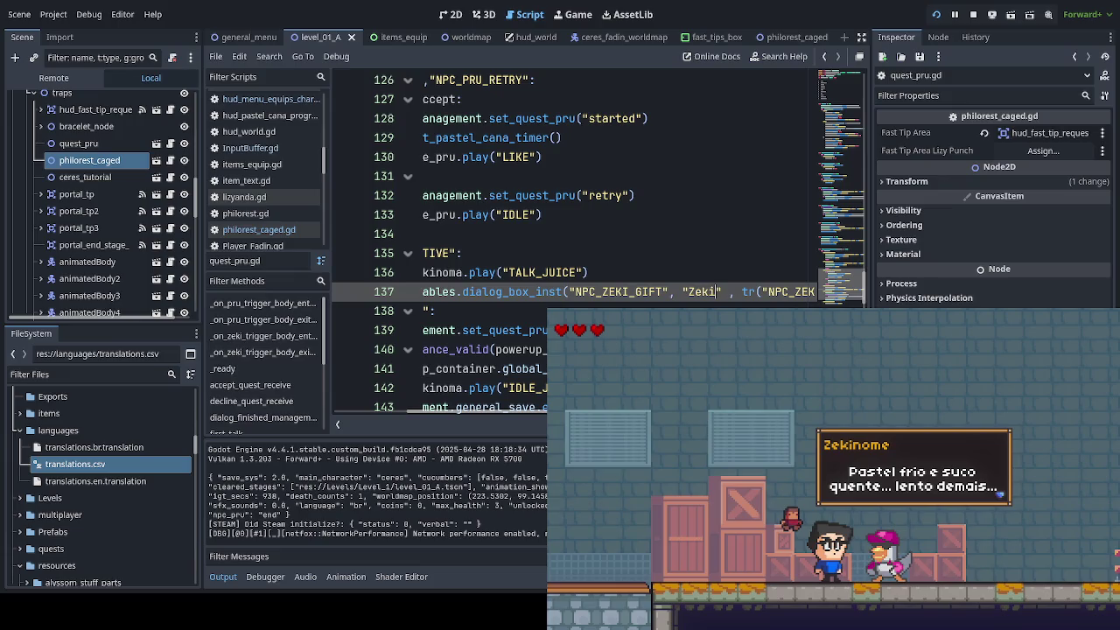
pyautogui.hscroll(3, 578, 245)
pyautogui.hscroll(6, 577, 245)
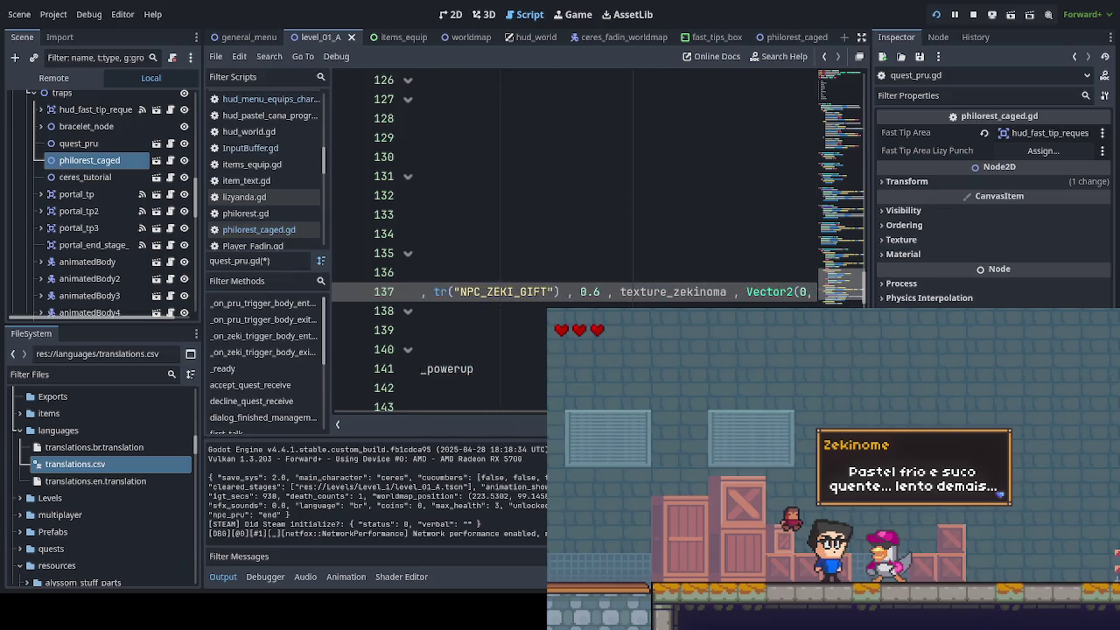
pyautogui.hscroll(-10, 577, 245)
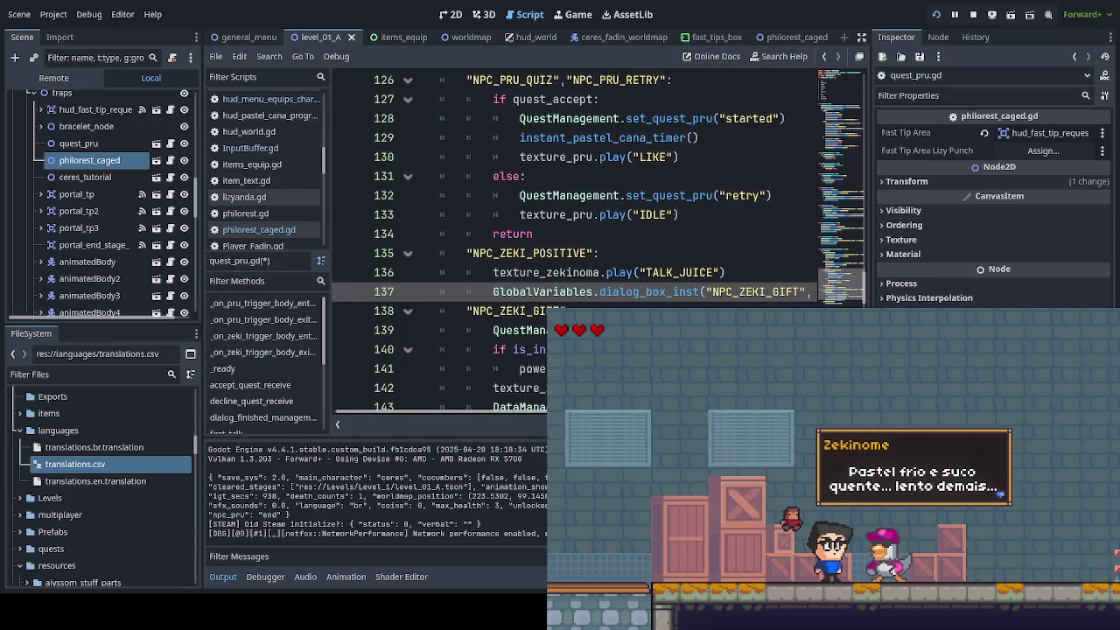
pyautogui.scroll(-1, 577, 245)
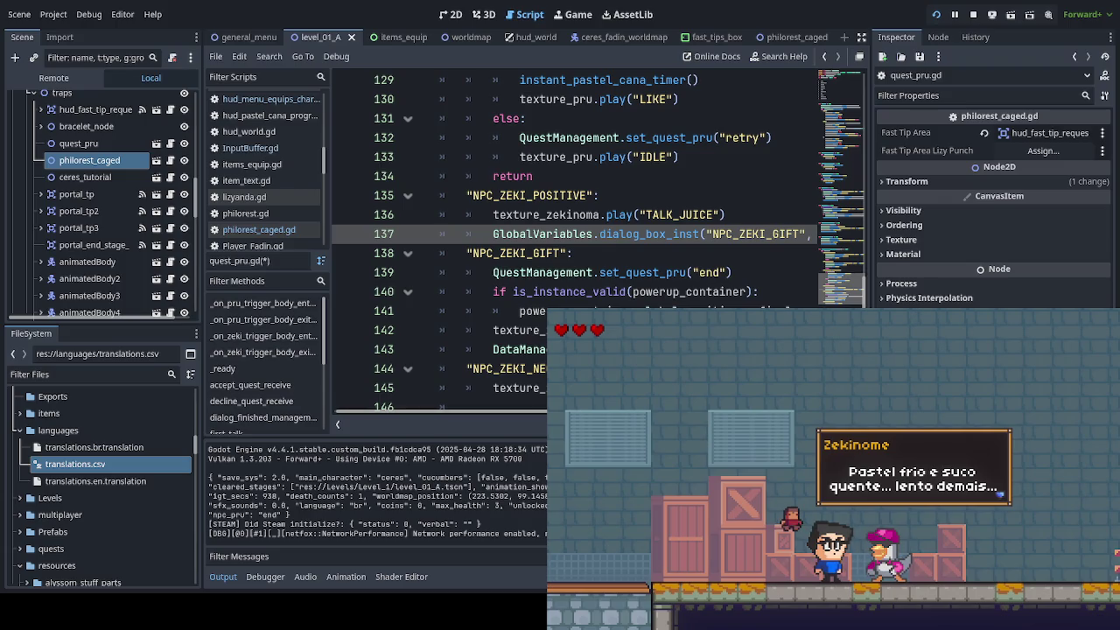
pyautogui.hscroll(5, 543, 411)
pyautogui.hscroll(1, 542, 411)
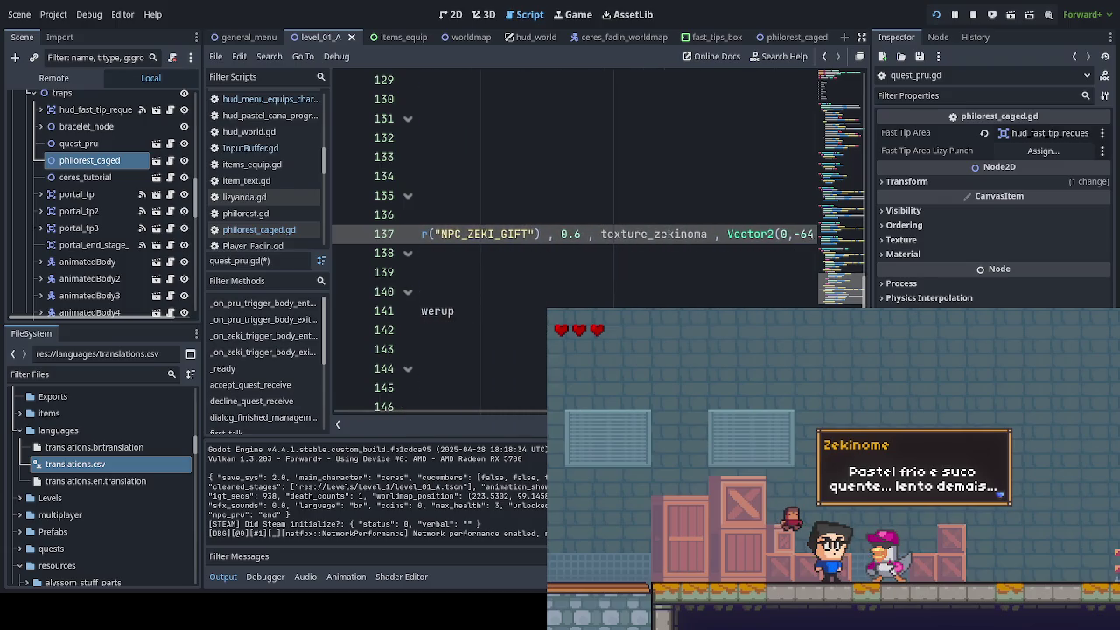
pyautogui.hscroll(-10, 542, 411)
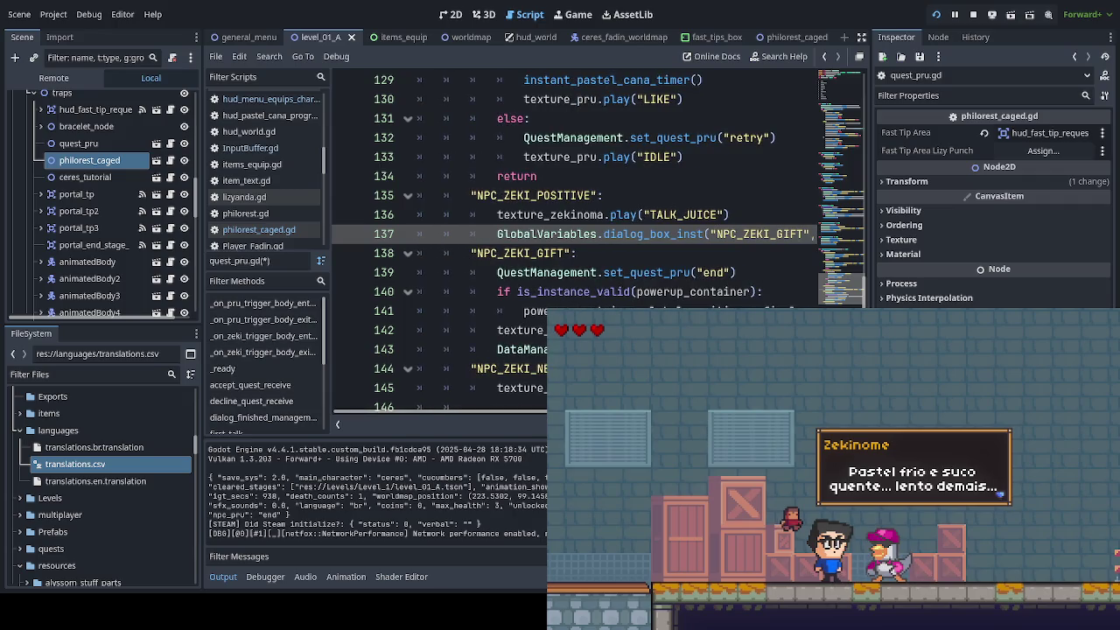
pyautogui.scroll(-1, 595, 236)
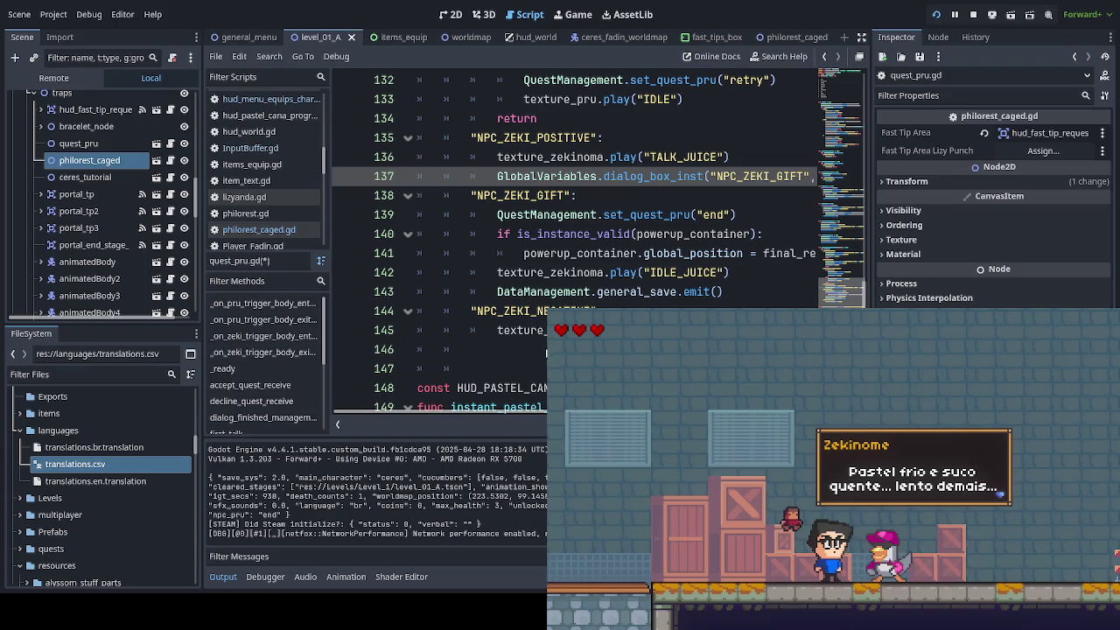
pyautogui.scroll(-1, 544, 345)
pyautogui.scroll(-5, 544, 332)
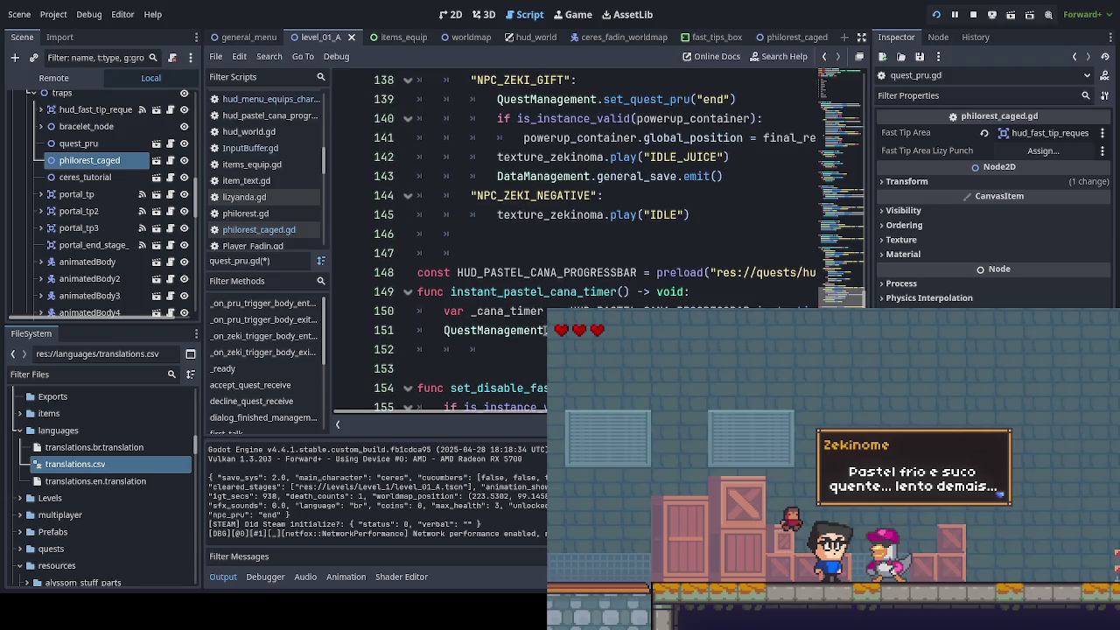
pyautogui.scroll(-5, 543, 328)
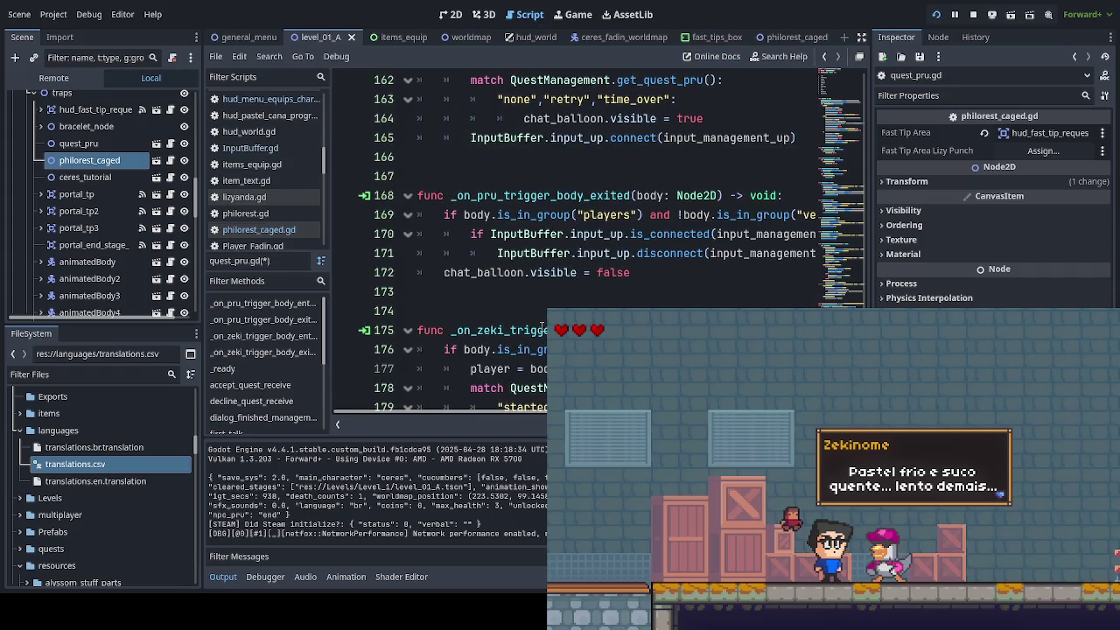
pyautogui.scroll(-3, 543, 328)
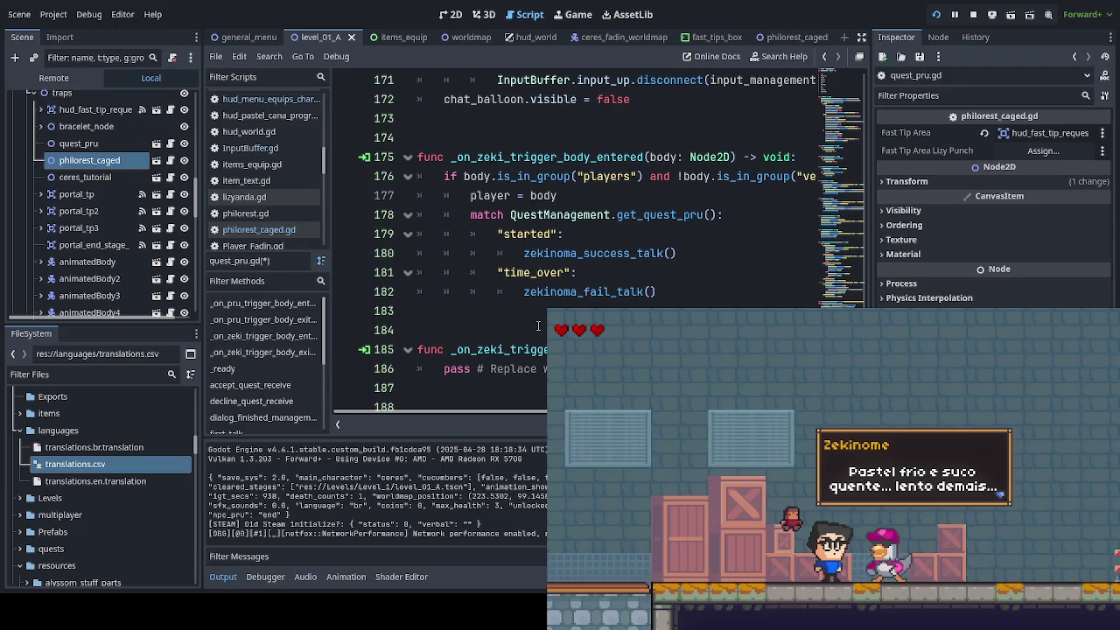
pyautogui.scroll(-1, 537, 324)
pyautogui.scroll(-6, 537, 324)
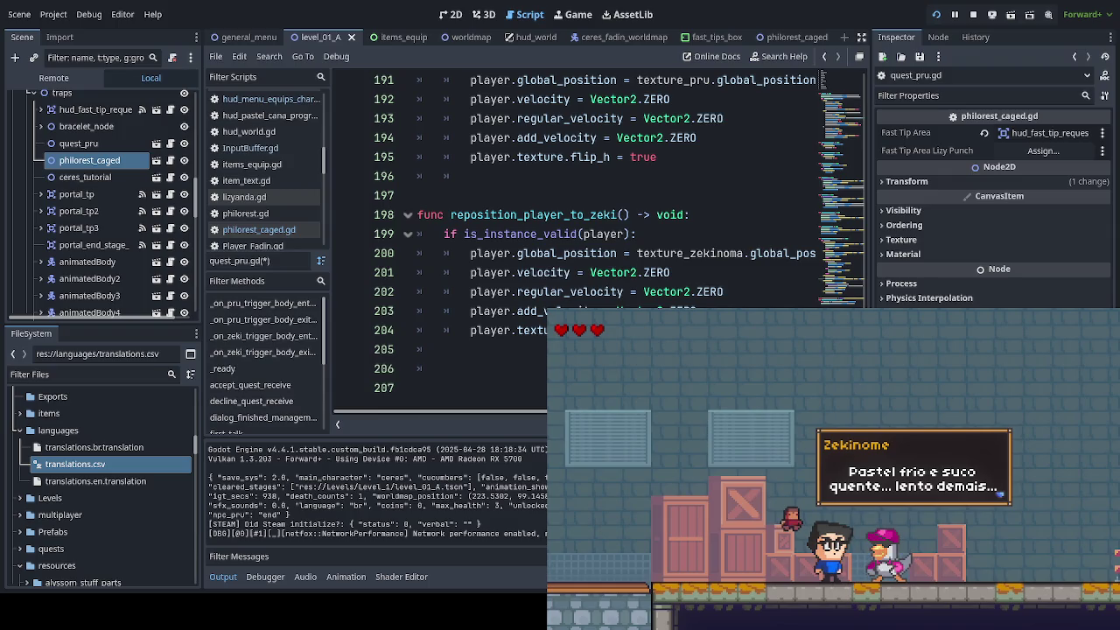
# Step: Switch to the translations.csv spreadsheet in LibreOffice Calc
pyautogui.hotkey('alt', 'Tab')
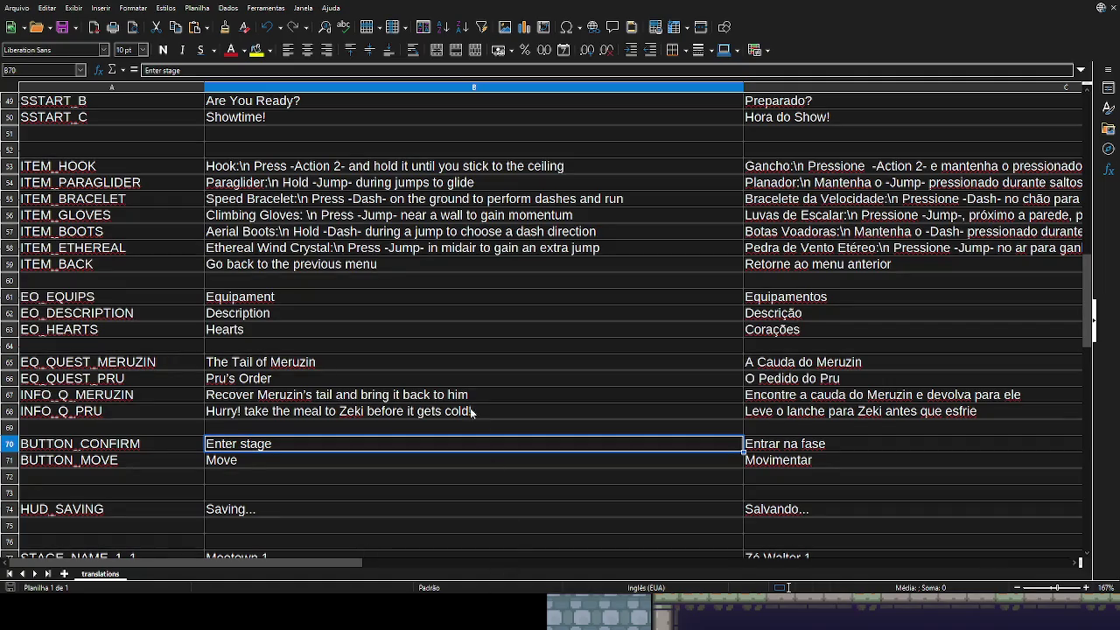
pyautogui.click(367, 473)
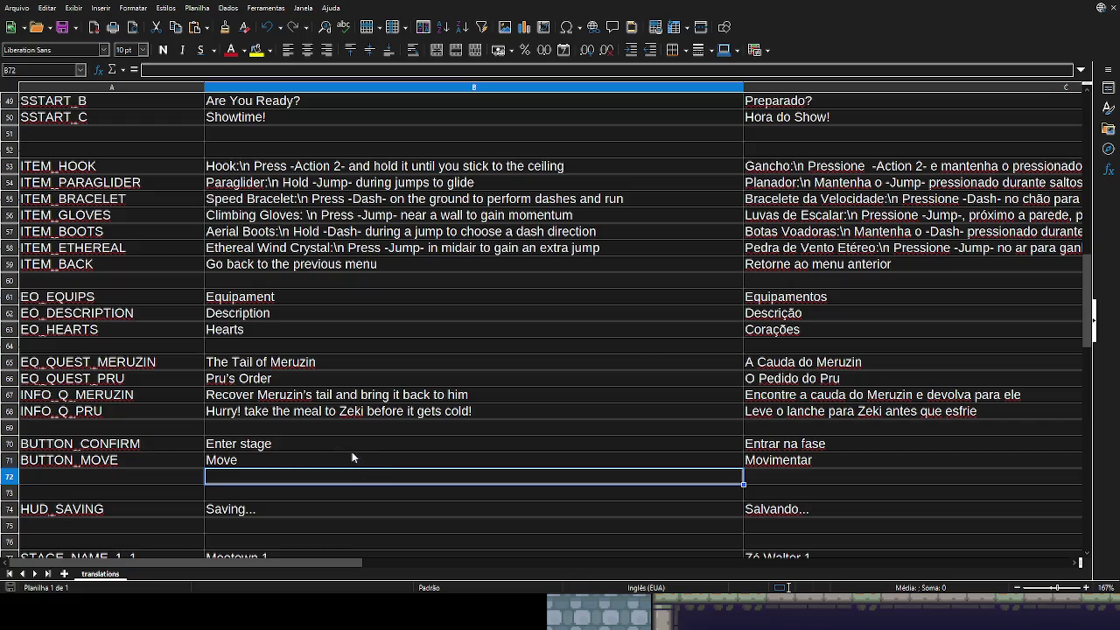
pyautogui.scroll(-1, 350, 451)
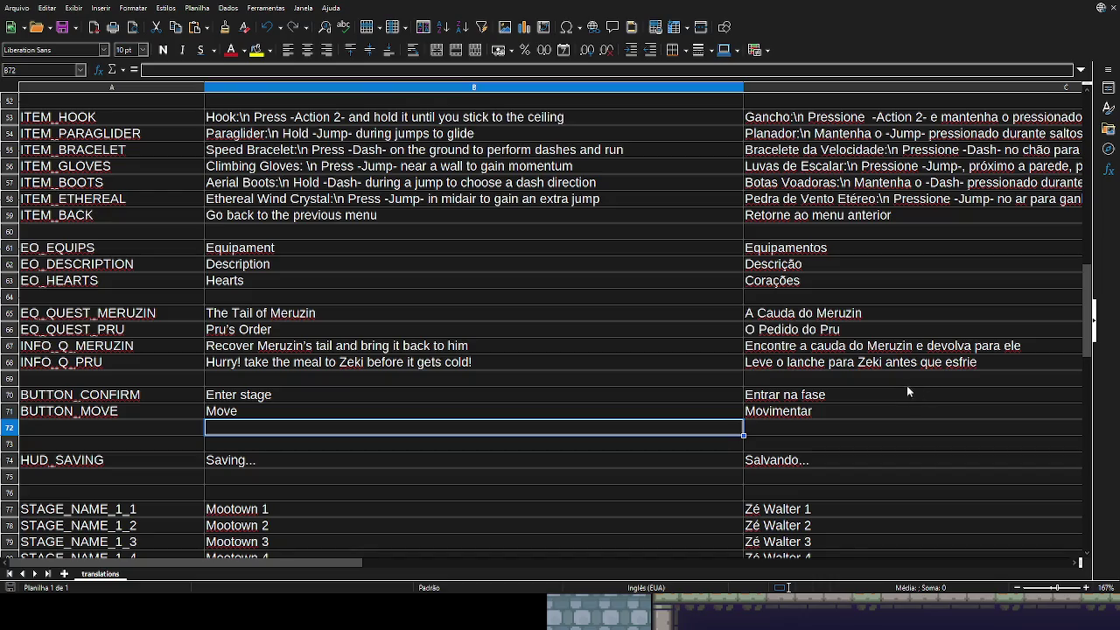
pyautogui.scroll(-1, 902, 389)
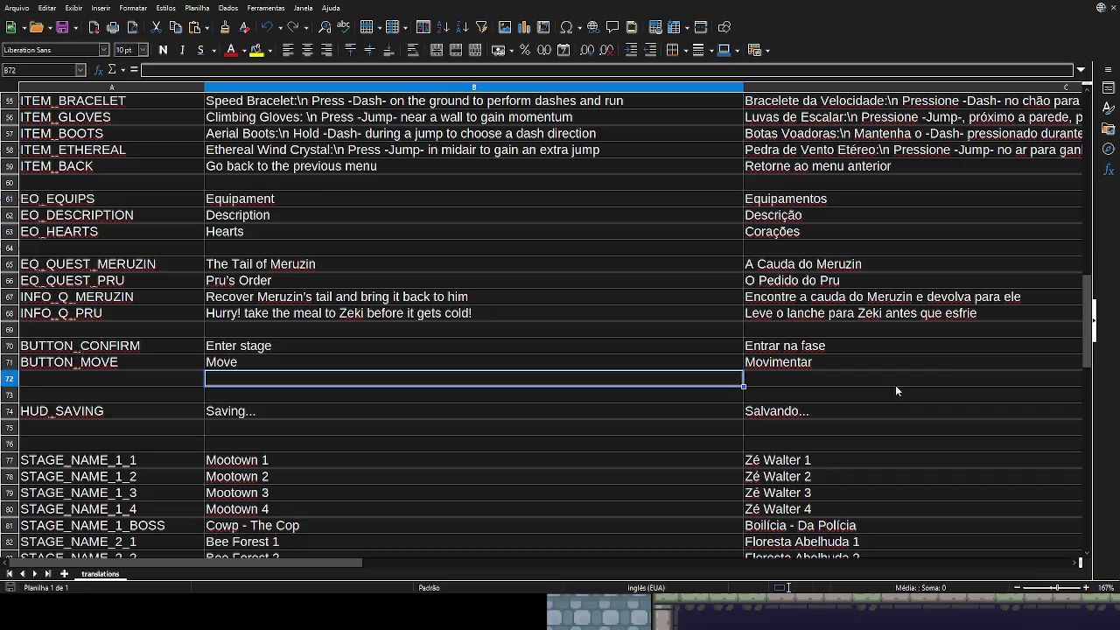
pyautogui.scroll(-1, 875, 402)
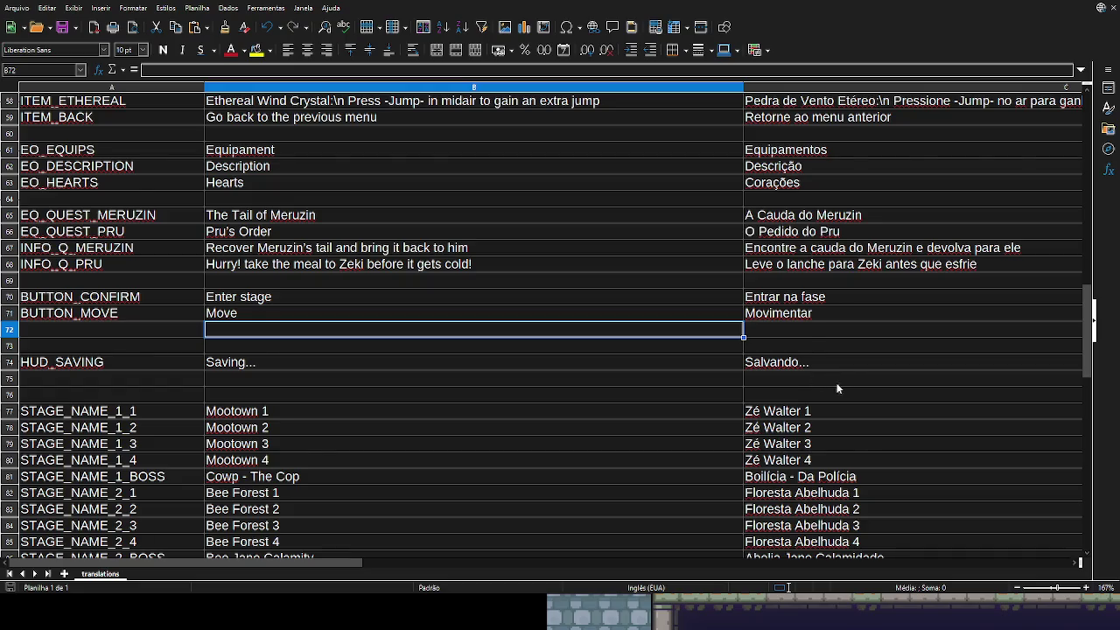
pyautogui.scroll(-6, 836, 388)
pyautogui.scroll(-2, 834, 403)
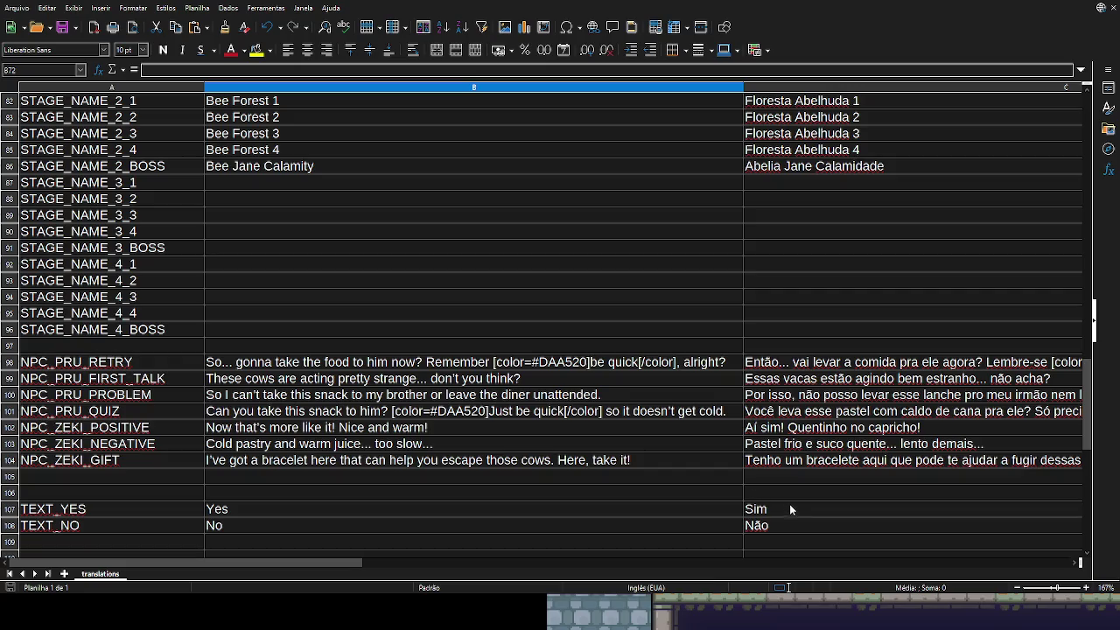
pyautogui.scroll(-2, 775, 494)
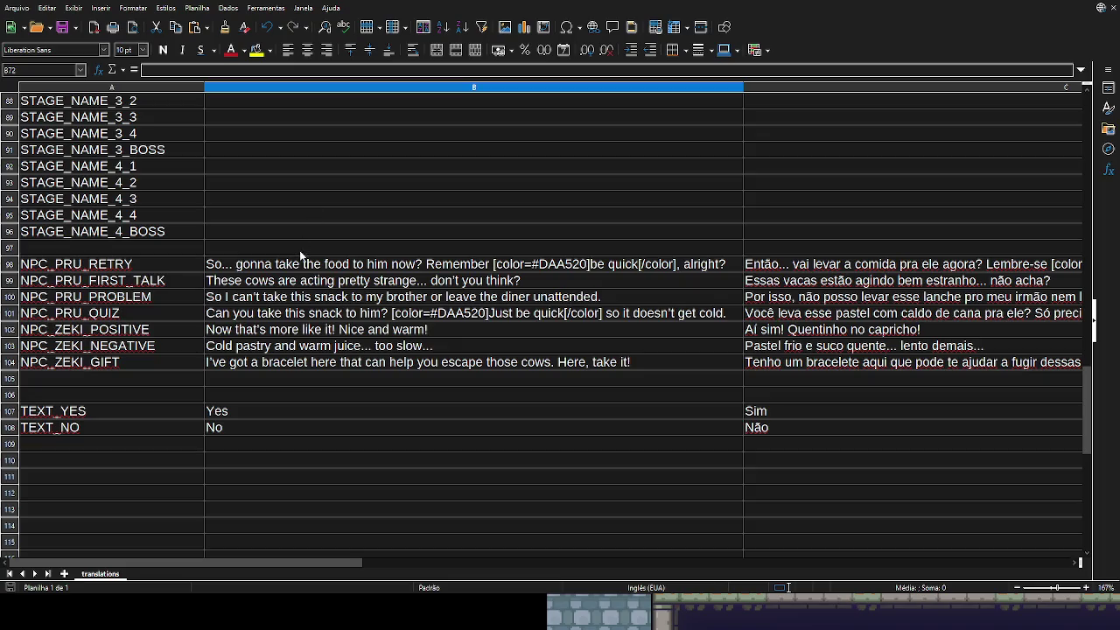
pyautogui.scroll(3, 371, 348)
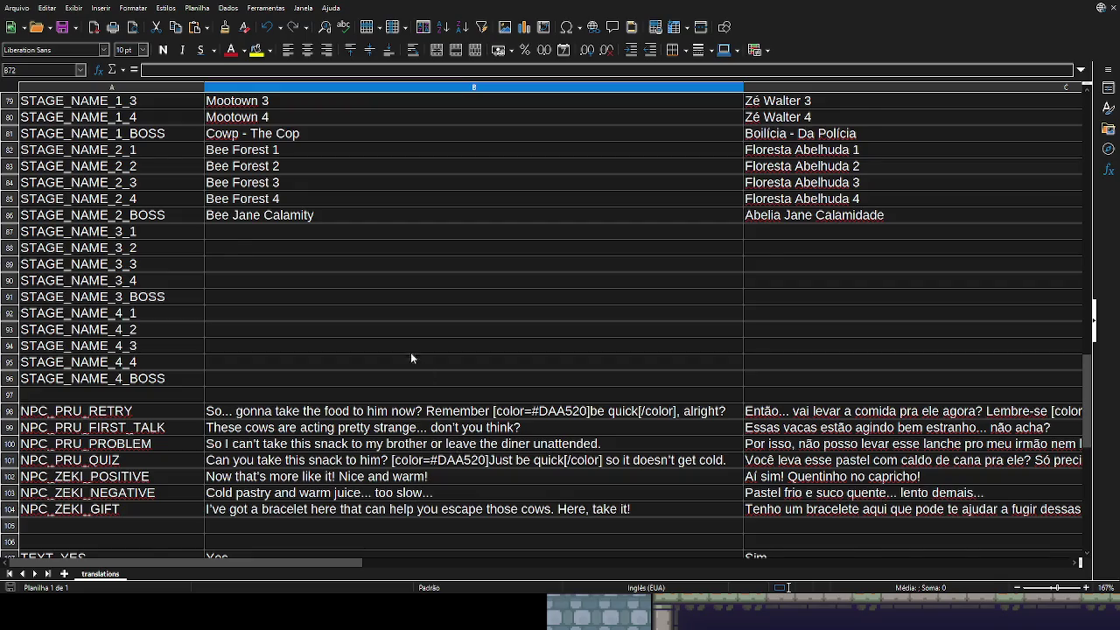
# Step: Review the translation keys up to the key/en/br header, then return to the Godot game window
pyautogui.scroll(3, 405, 355)
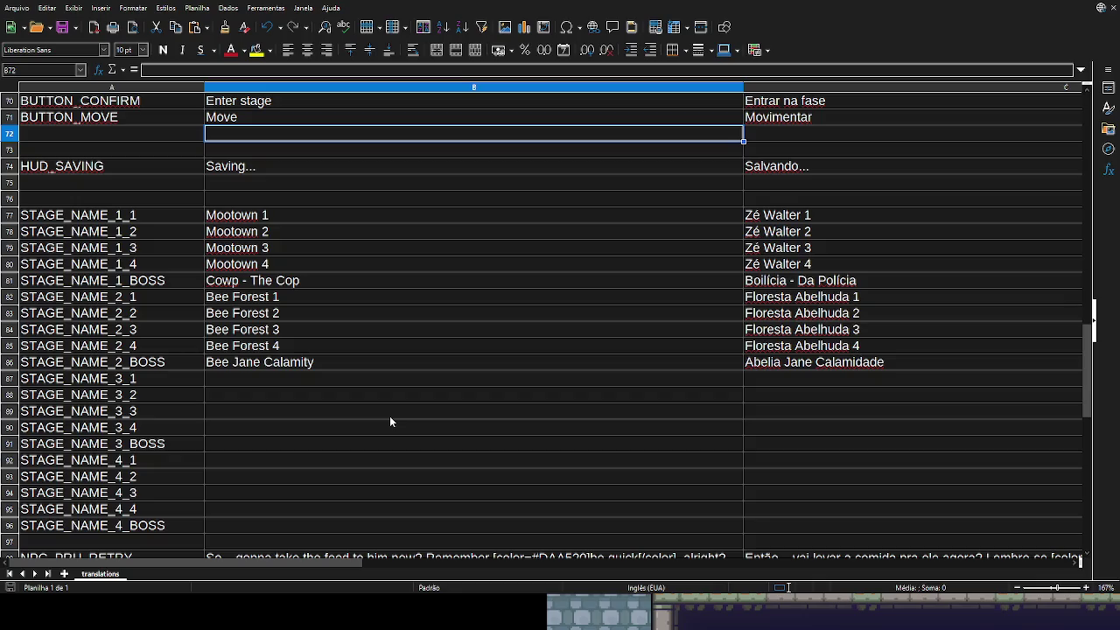
pyautogui.scroll(1, 390, 422)
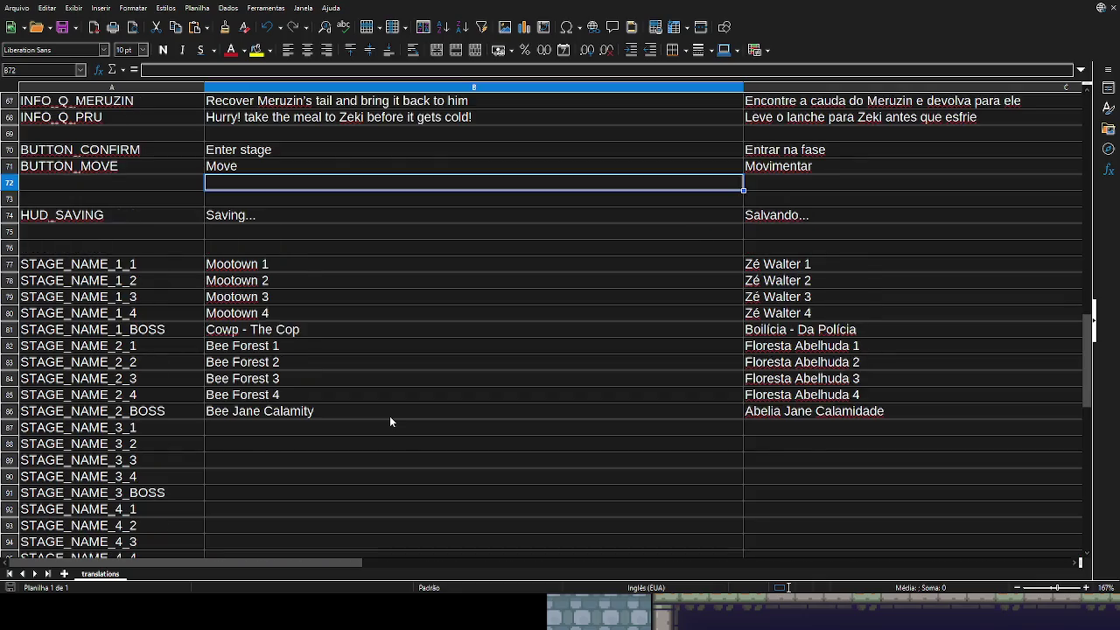
pyautogui.scroll(2, 390, 421)
pyautogui.scroll(2, 390, 421)
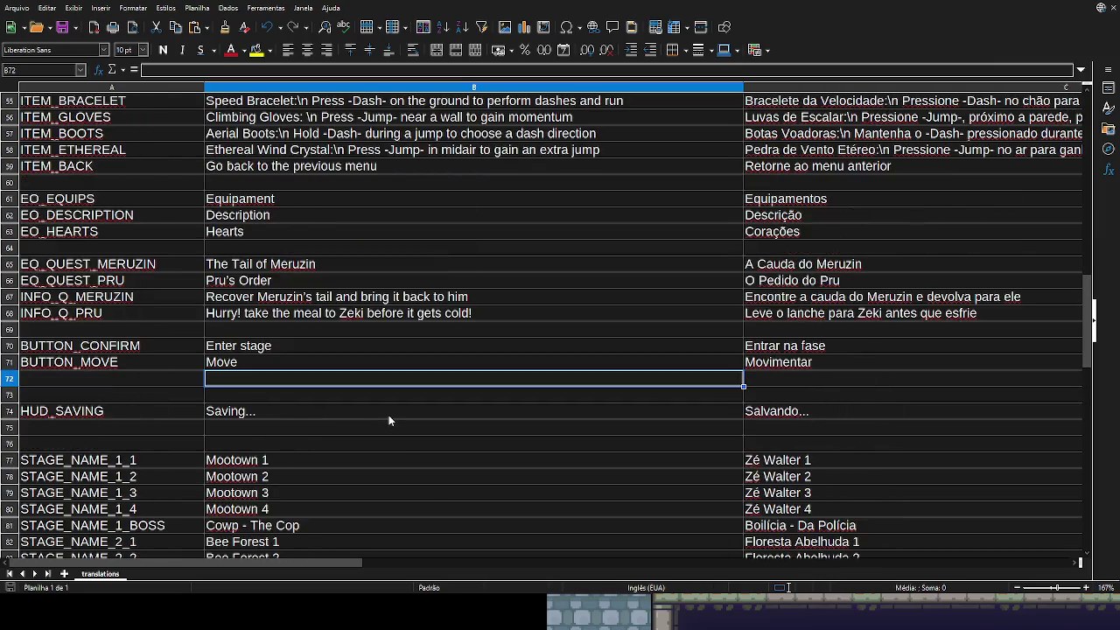
pyautogui.scroll(2, 390, 421)
pyautogui.scroll(2, 390, 421)
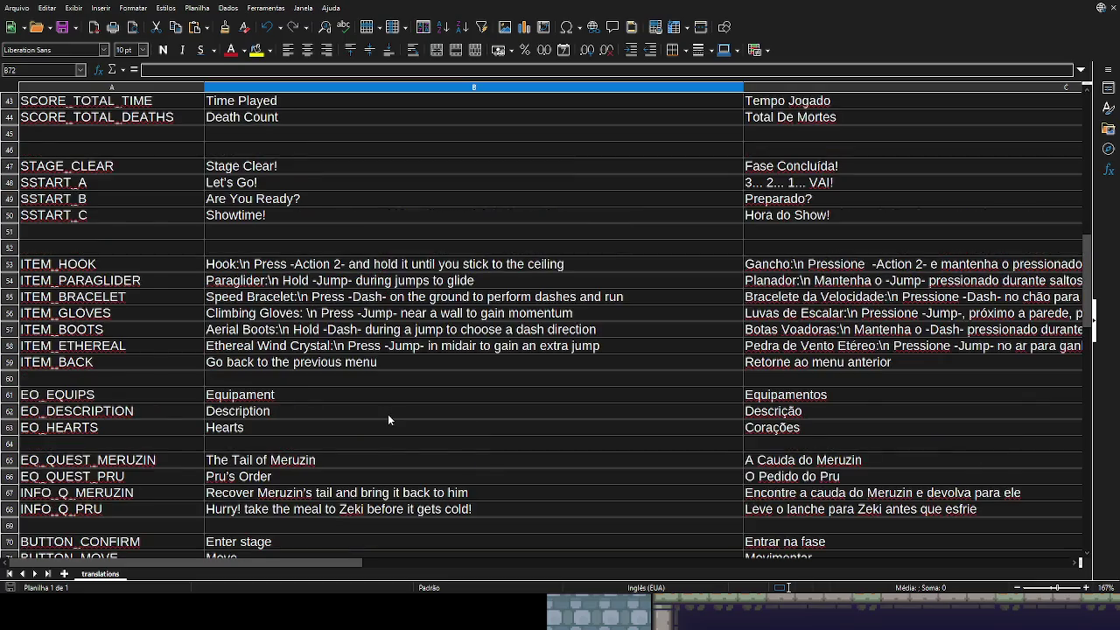
pyautogui.scroll(2, 388, 420)
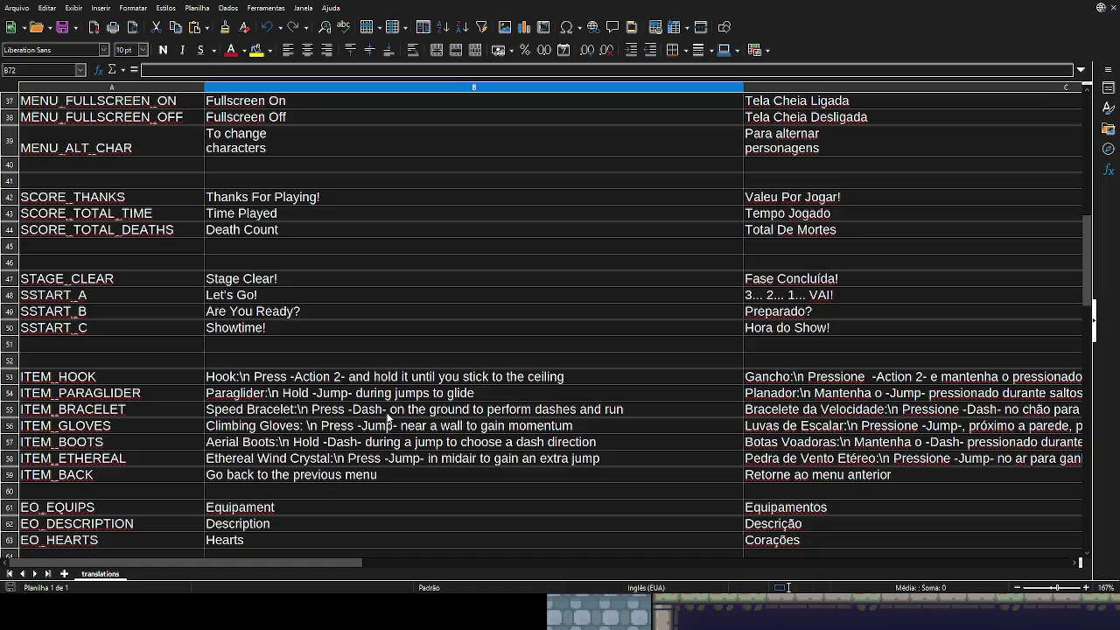
pyautogui.scroll(1, 388, 417)
pyautogui.scroll(1, 387, 418)
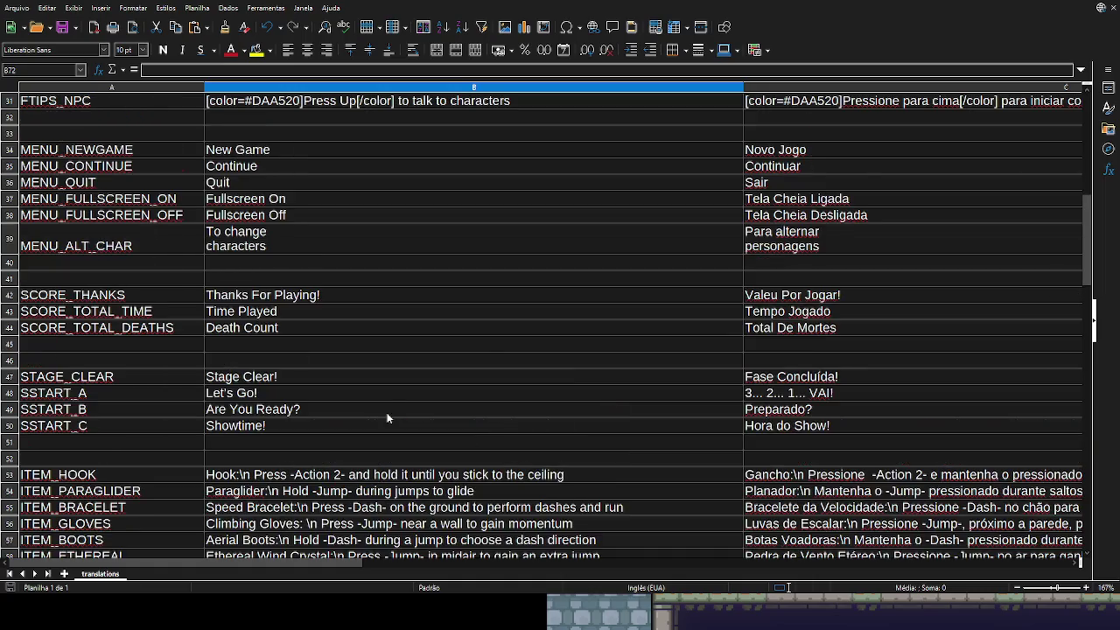
pyautogui.scroll(2, 387, 419)
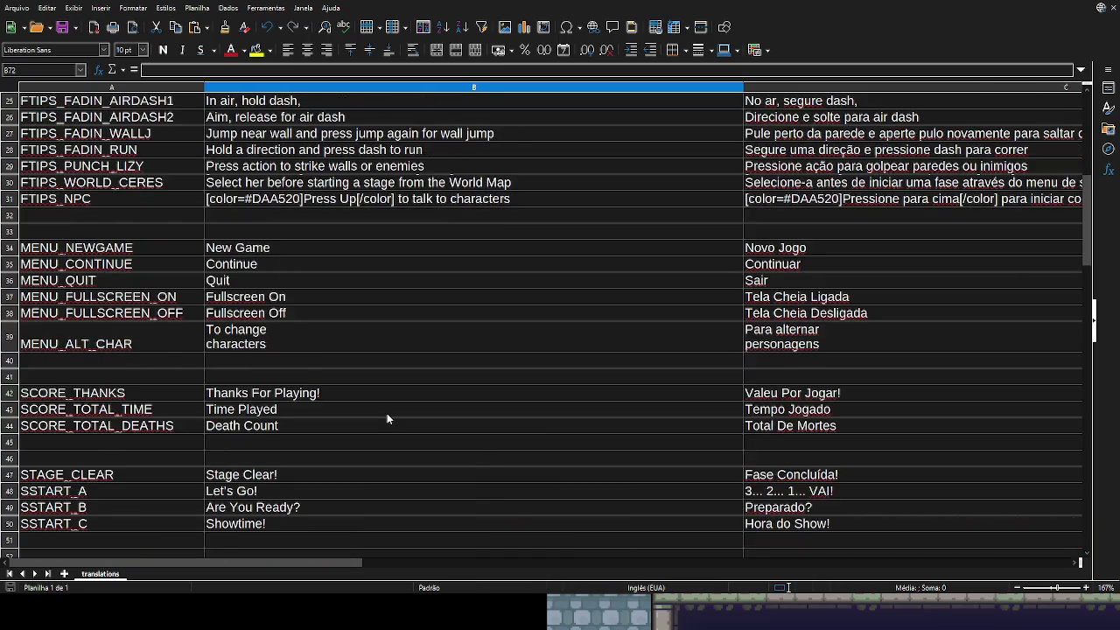
pyautogui.scroll(2, 387, 417)
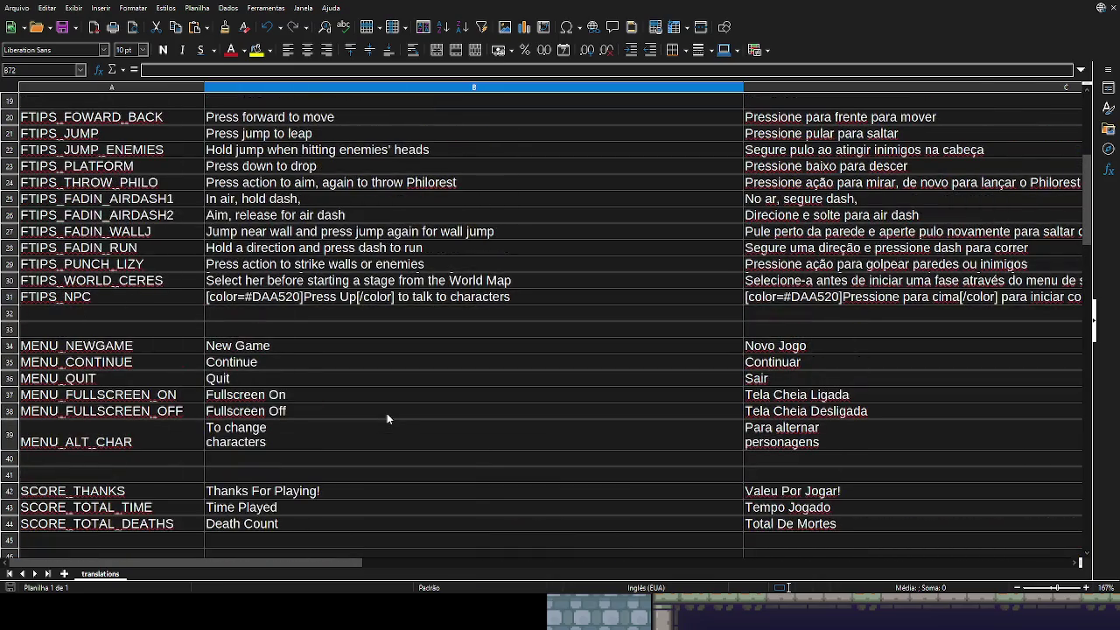
pyautogui.scroll(1, 387, 416)
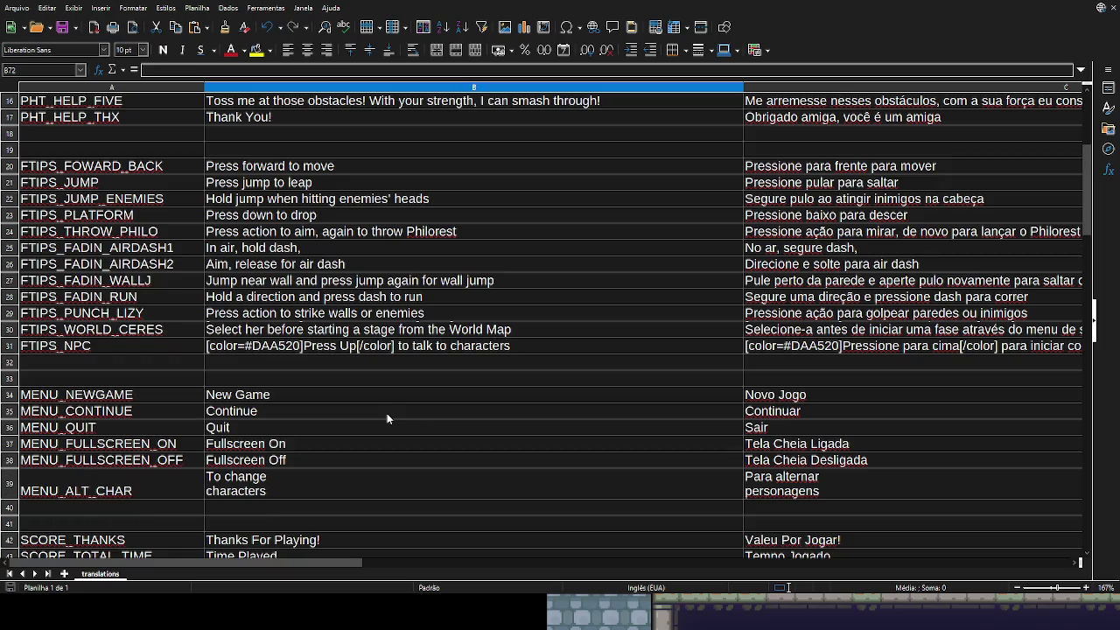
pyautogui.scroll(2, 387, 418)
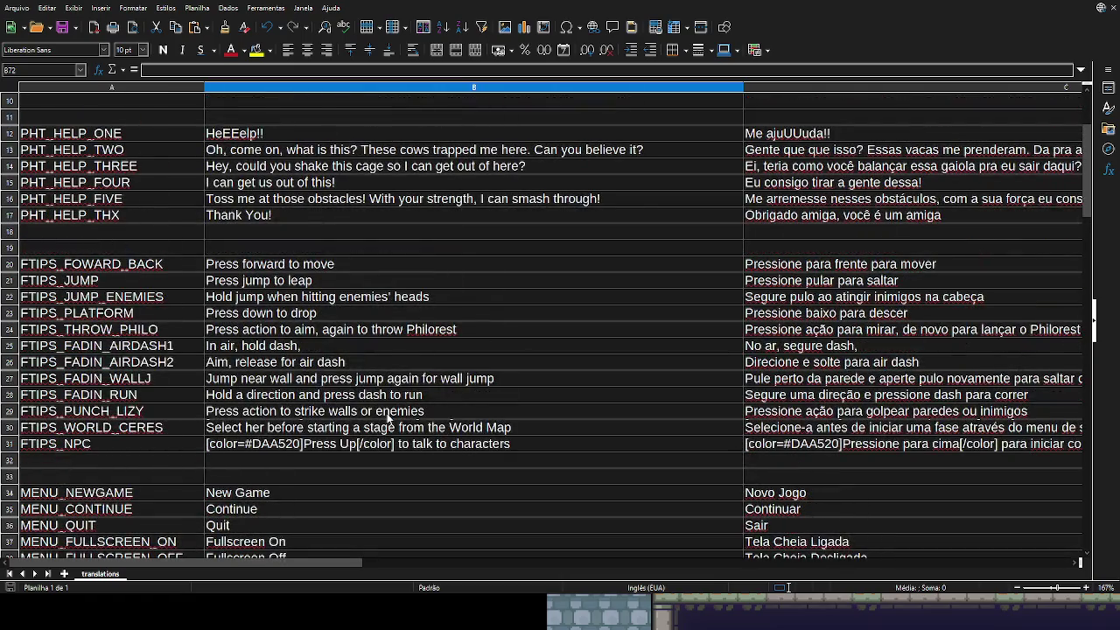
pyautogui.scroll(1, 388, 419)
pyautogui.scroll(1, 387, 418)
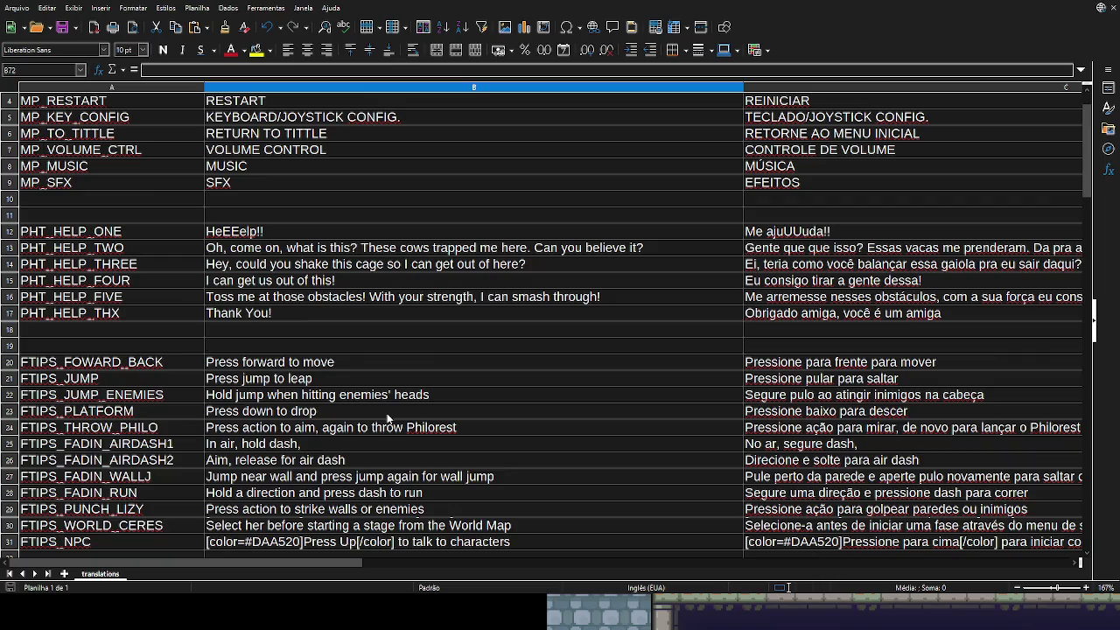
pyautogui.scroll(1, 387, 418)
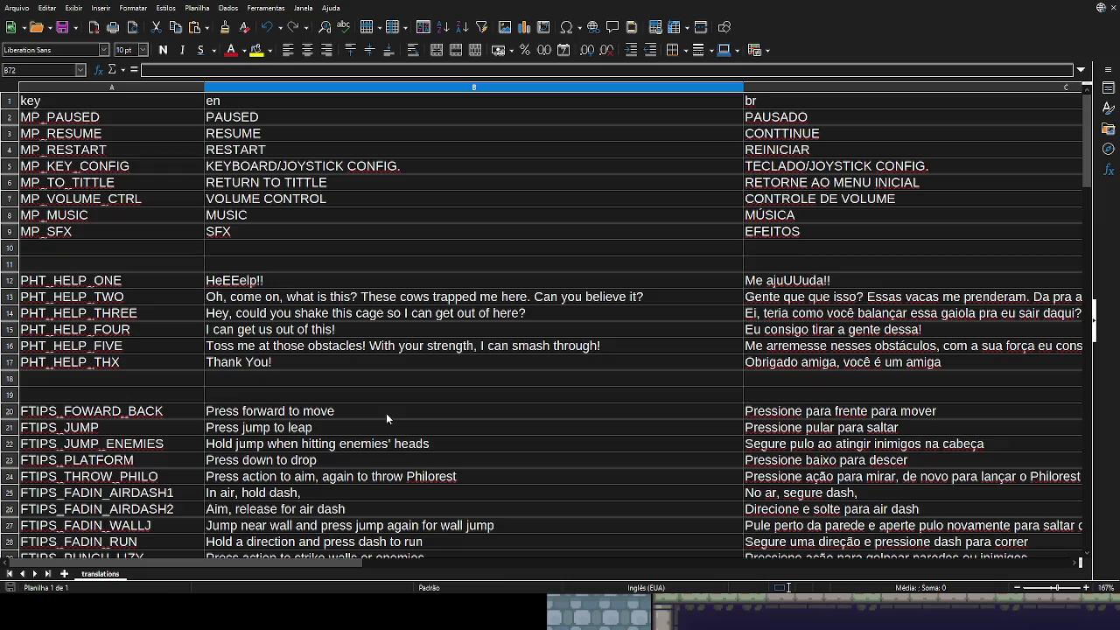
pyautogui.scroll(-10, 389, 420)
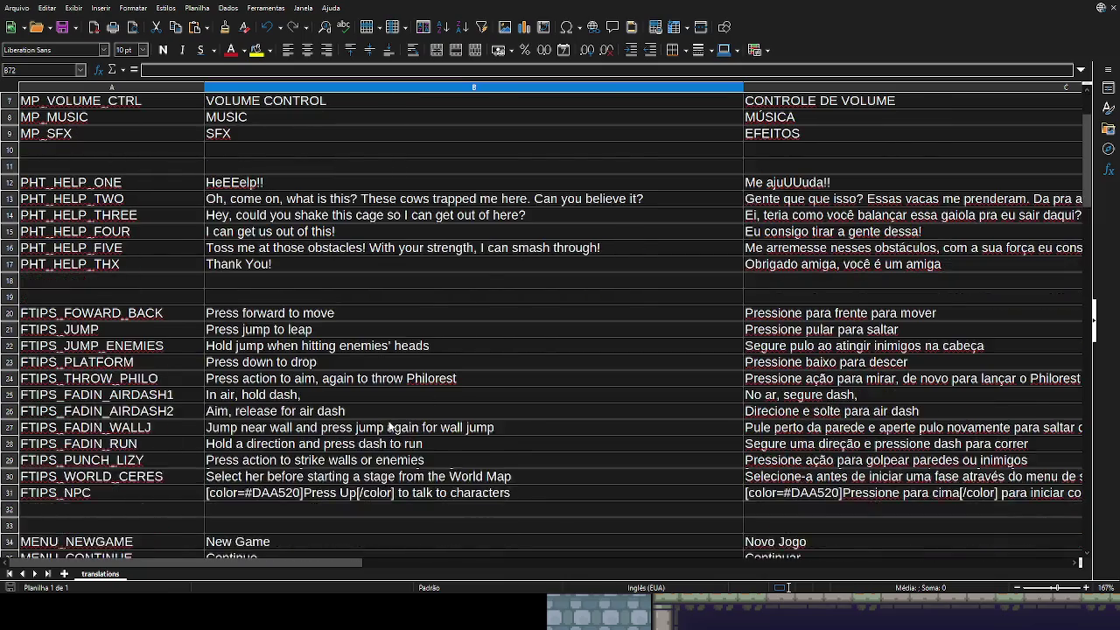
pyautogui.scroll(-12, 374, 439)
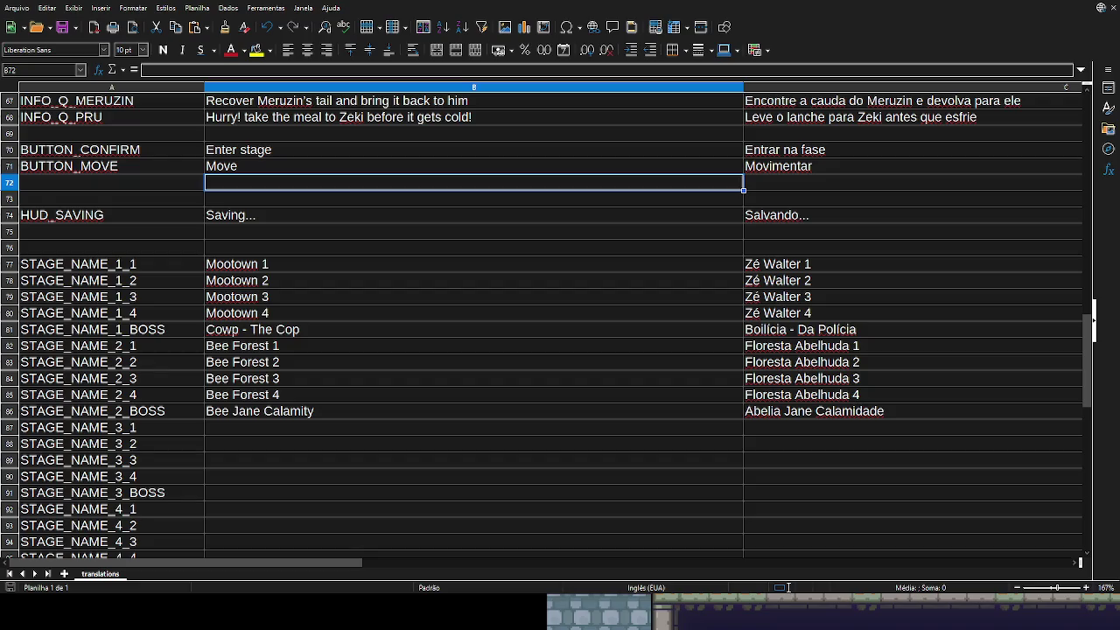
pyautogui.hotkey('alt', 'Tab')
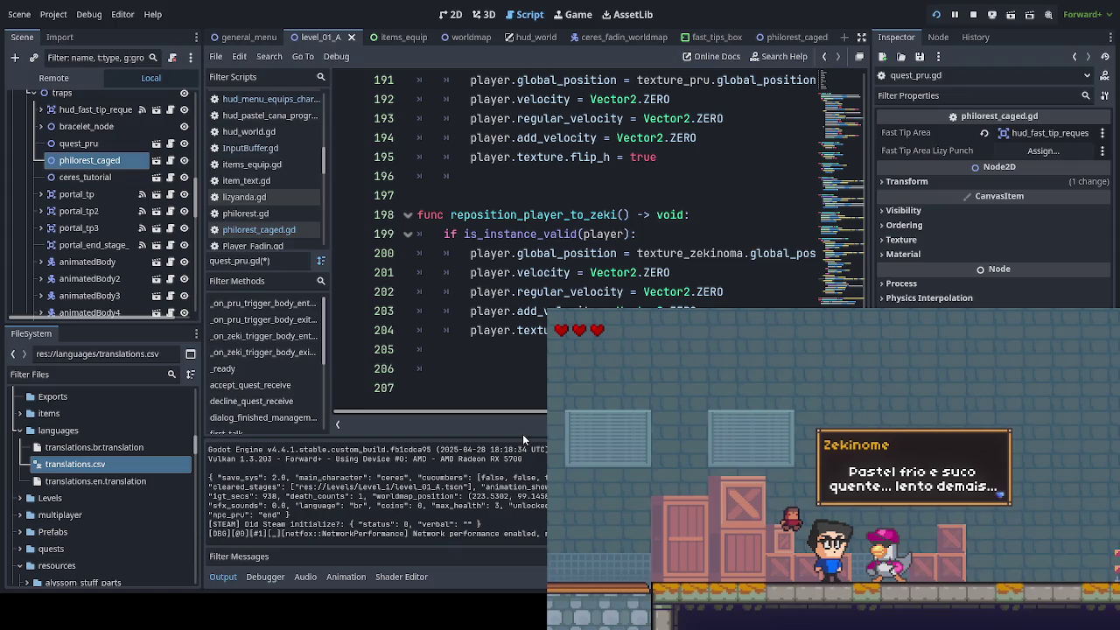
# Step: Stop the running game, then save and relaunch it fresh
pyautogui.press('F8')
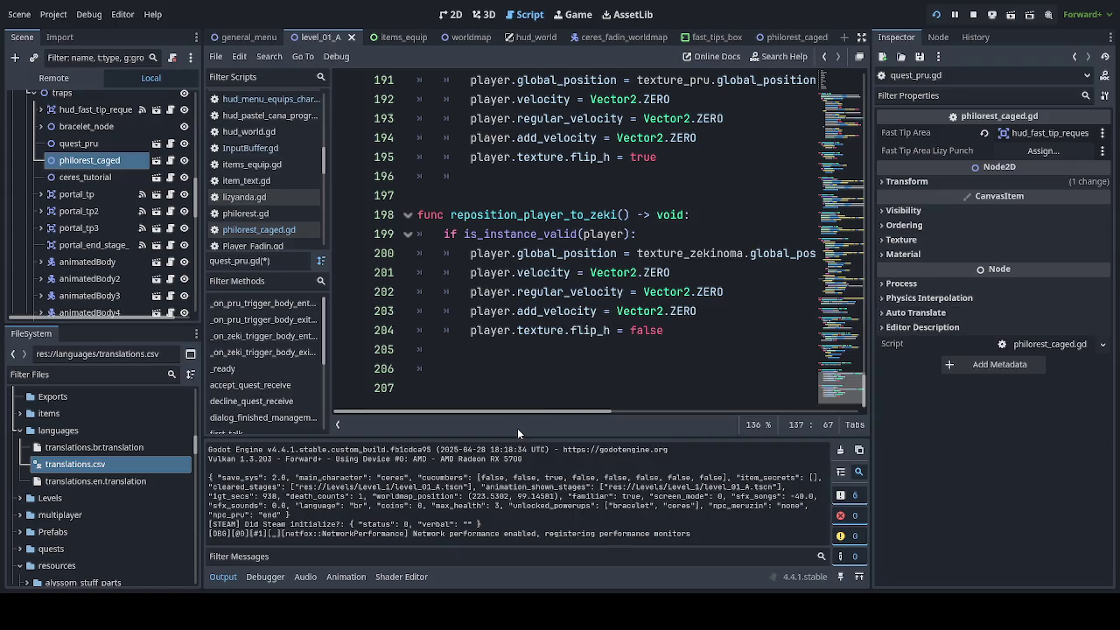
pyautogui.hotkey('ctrl', 's')
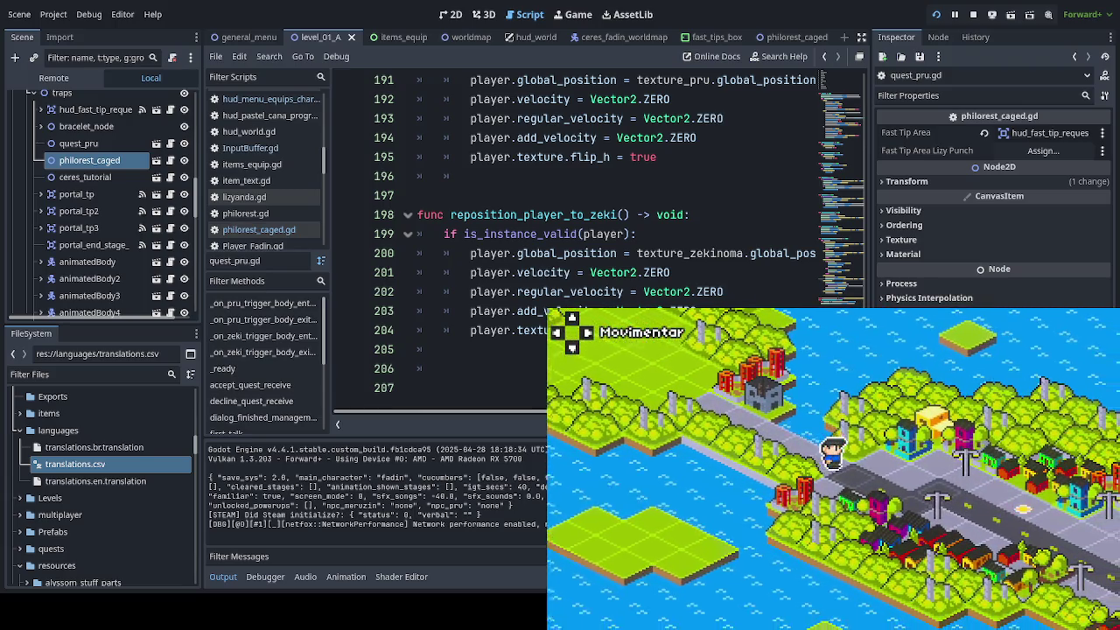
# Step: Walk along the world map, enter the level, and turn on the in-game debug options
pyautogui.press('Right')
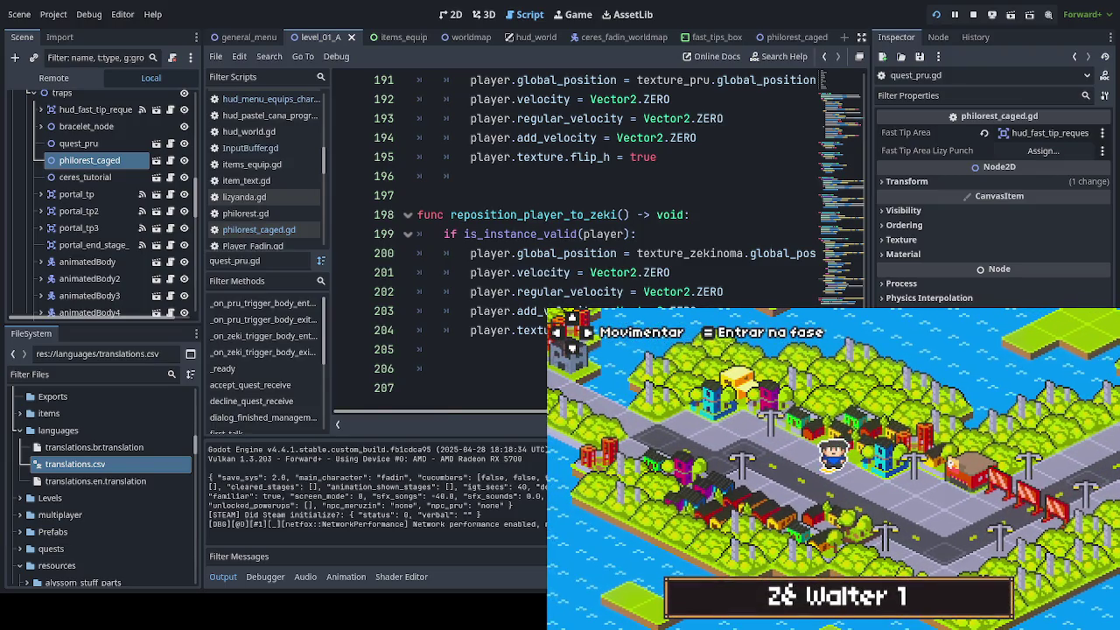
pyautogui.press('Return')
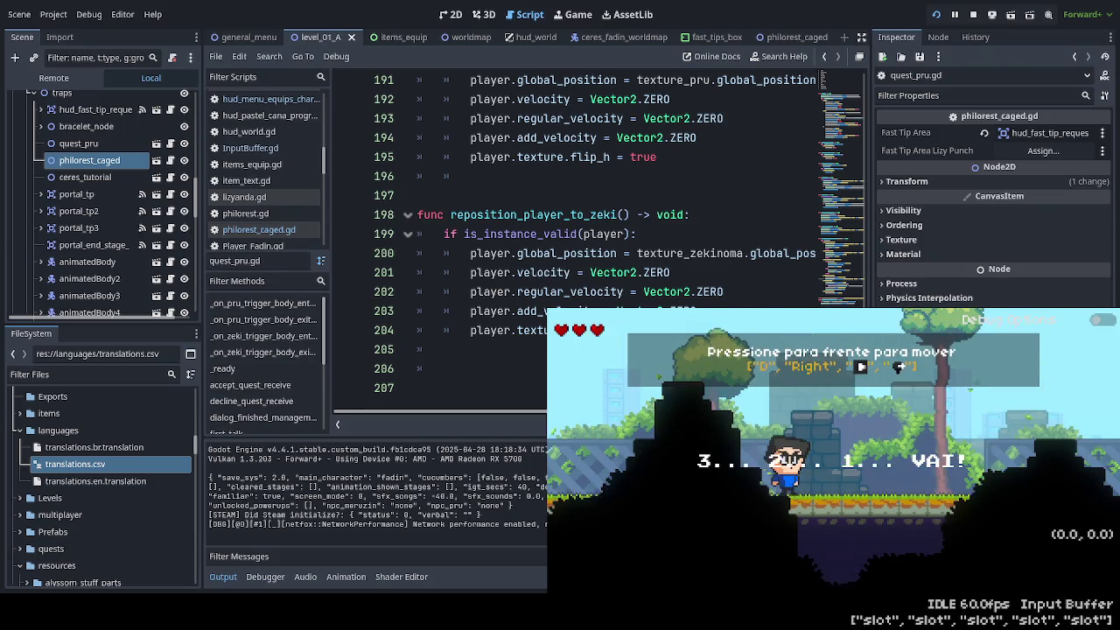
pyautogui.click(1104, 320)
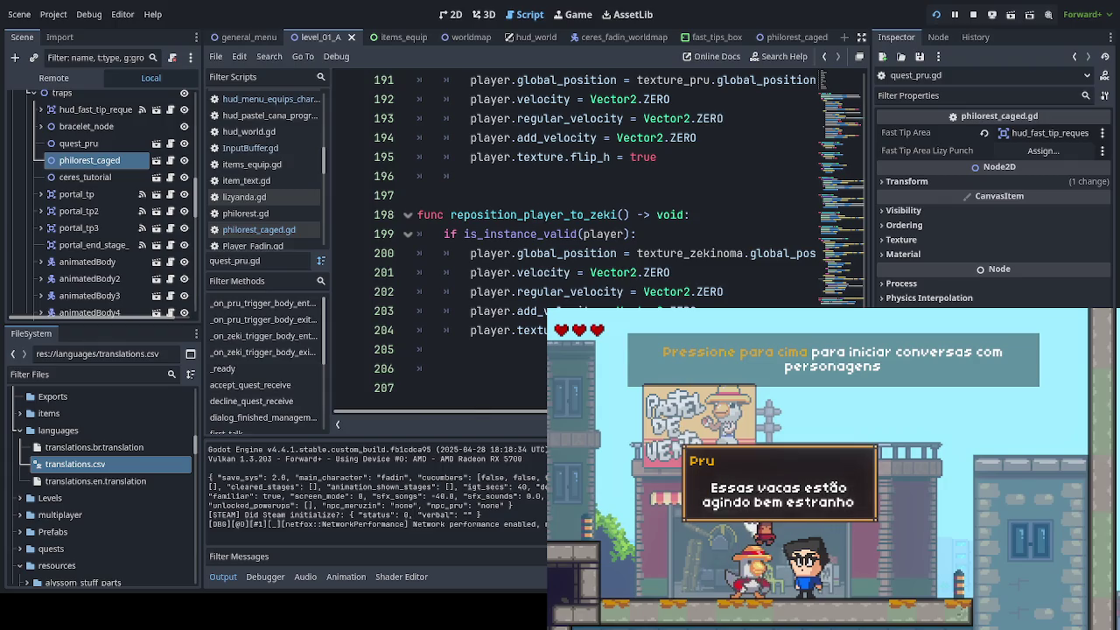
# Step: Advance through Pru's lines and answer Sim to both of her questions
pyautogui.press('Up')
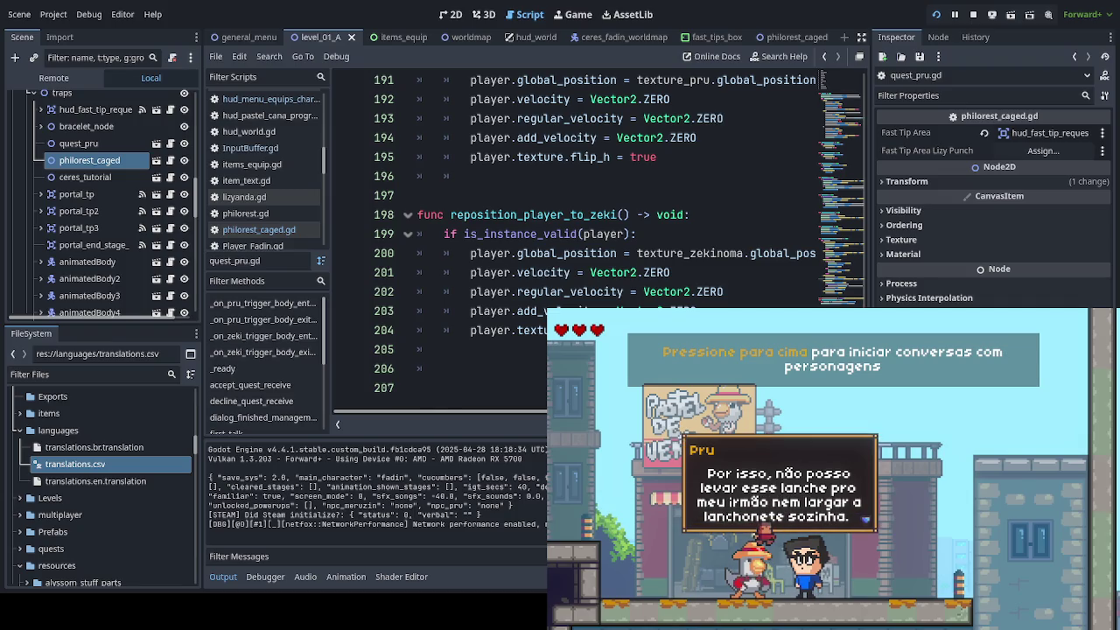
pyautogui.press('space')
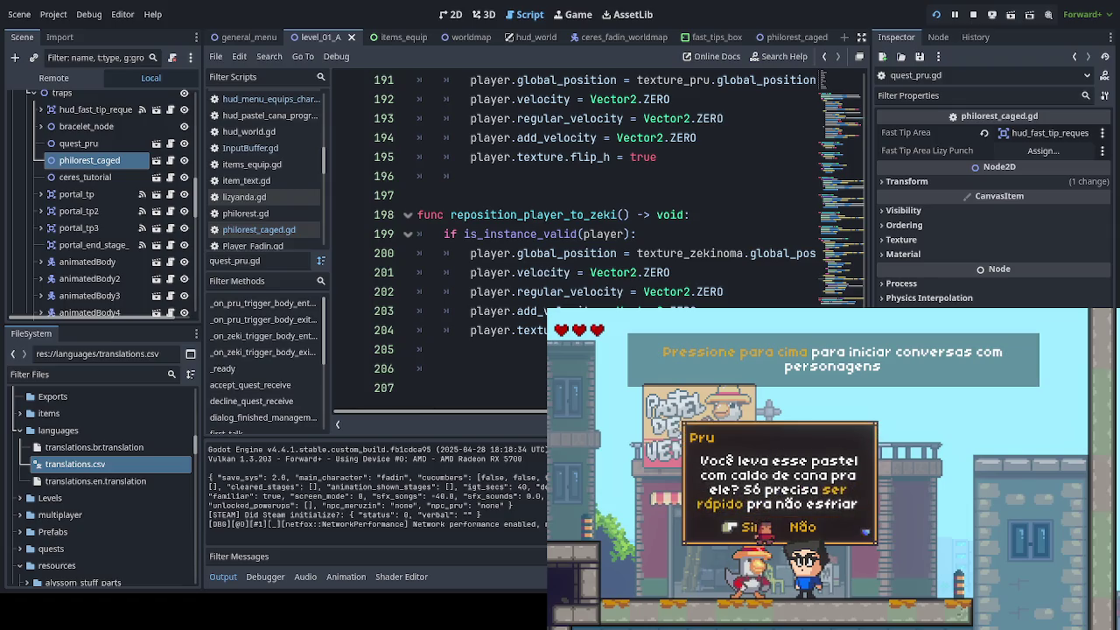
pyautogui.press('Return')
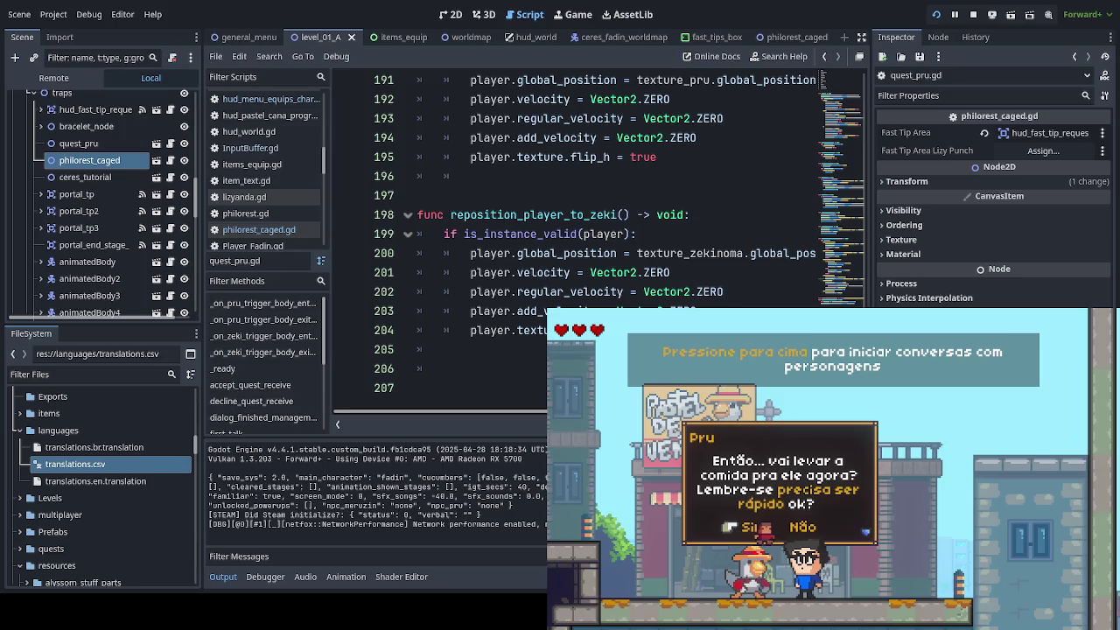
pyautogui.press('space')
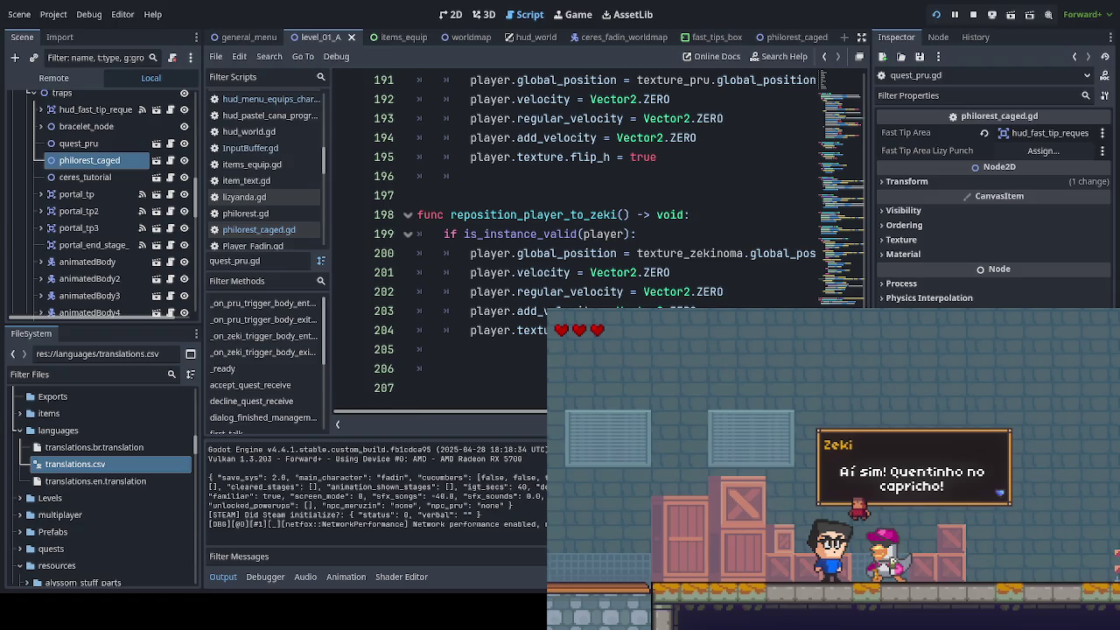
# Step: Finish Zeki's dialogue to receive the bracelet, then choose Reiniciar from the pause menu
pyautogui.press('space')
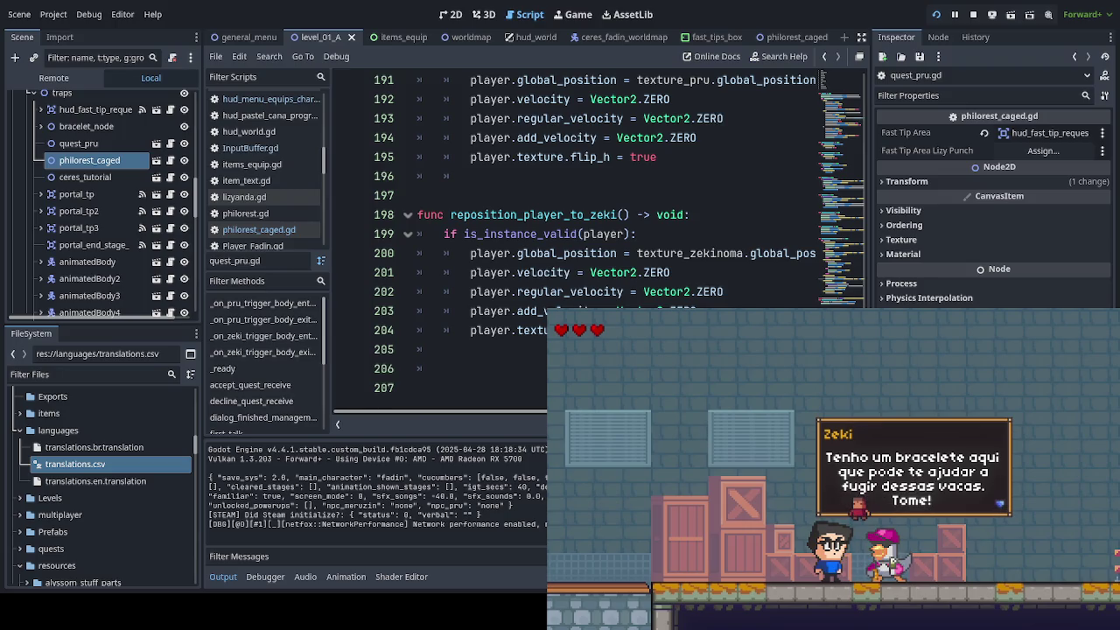
pyautogui.press('Return')
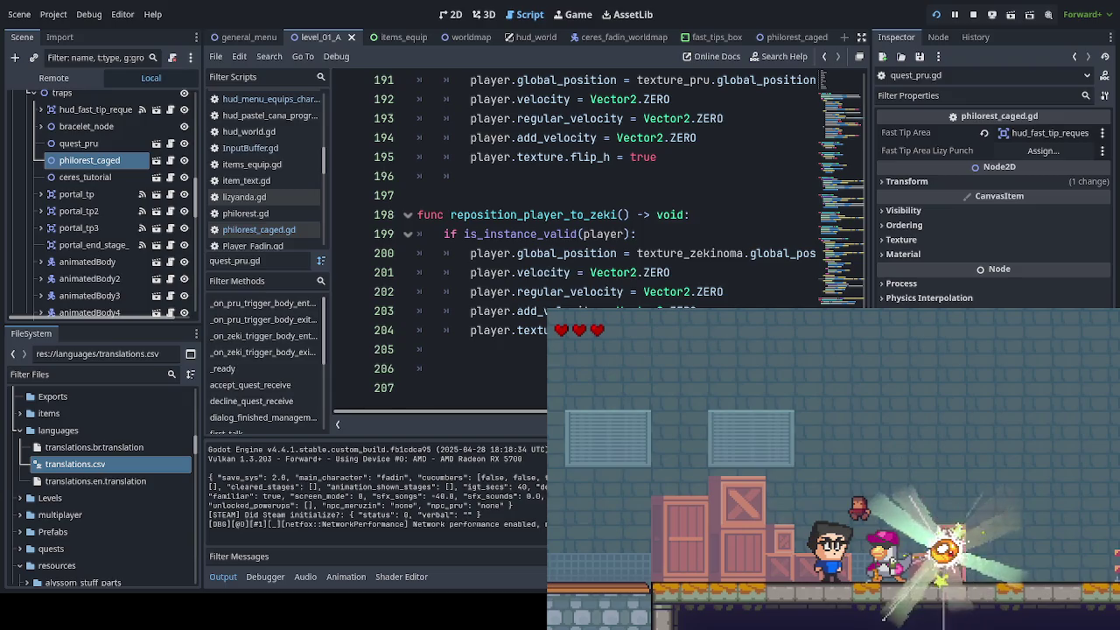
pyautogui.press('Escape')
pyautogui.press('Down')
pyautogui.press('Return')
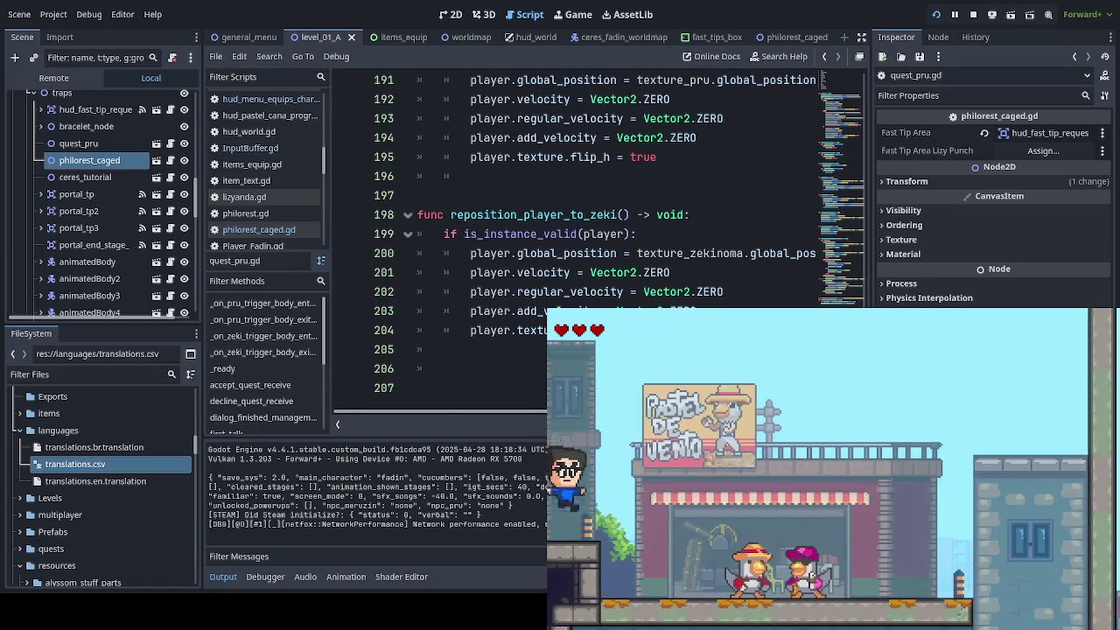
# Step: Return to the game's title screen and start the game again
pyautogui.press('Escape')
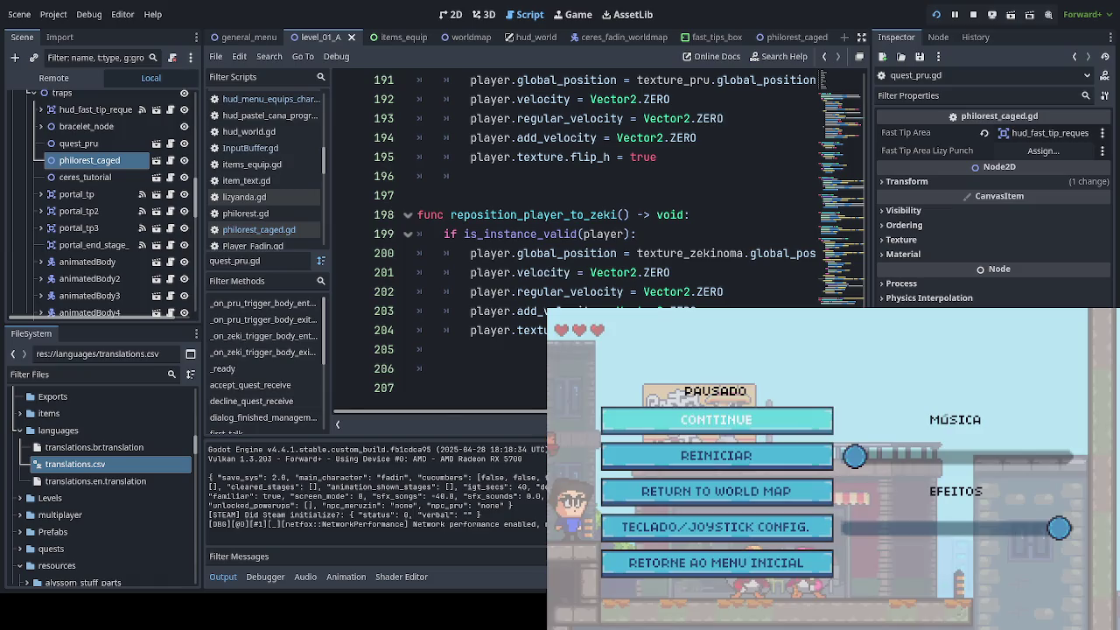
pyautogui.click(716, 562)
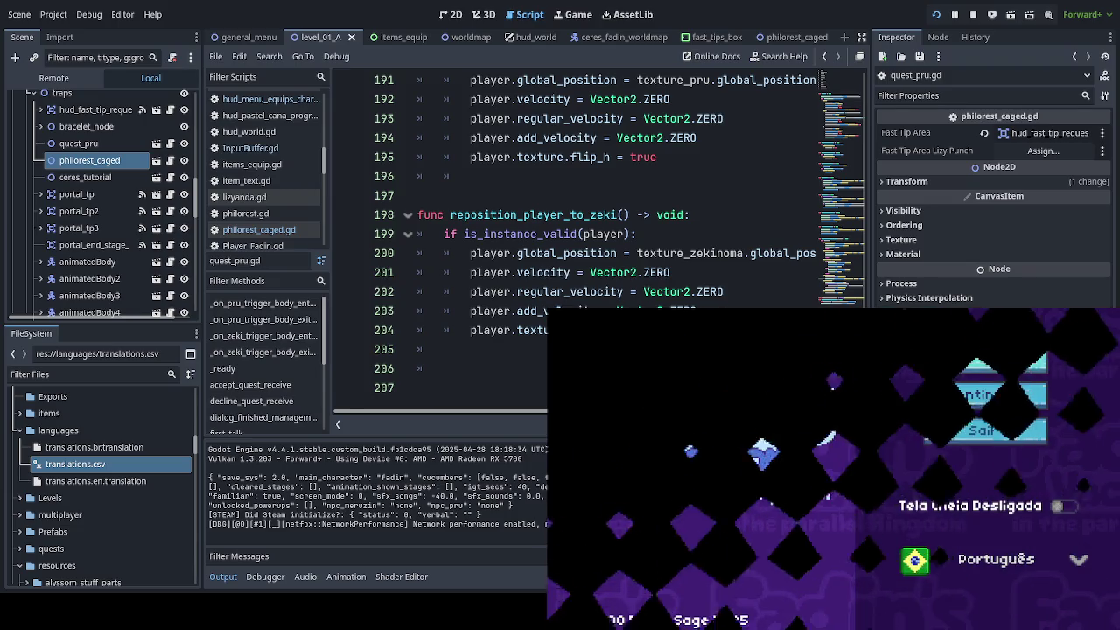
pyautogui.press('Return')
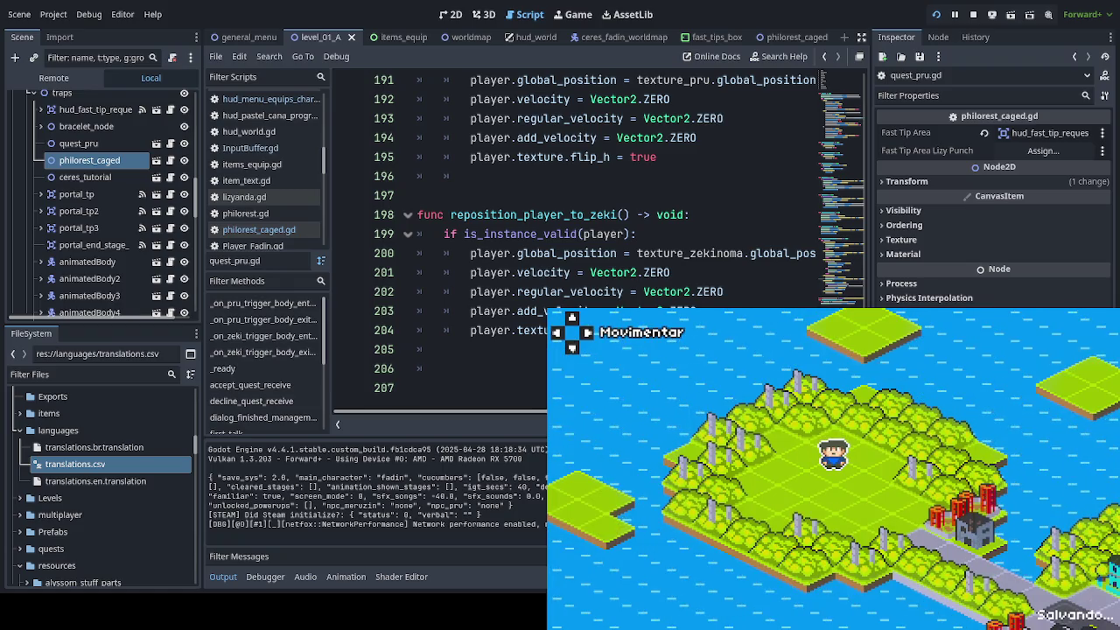
# Step: Walk into the level, jump to the debug checkpoint near Pru, and talk to her
pyautogui.press('Right')
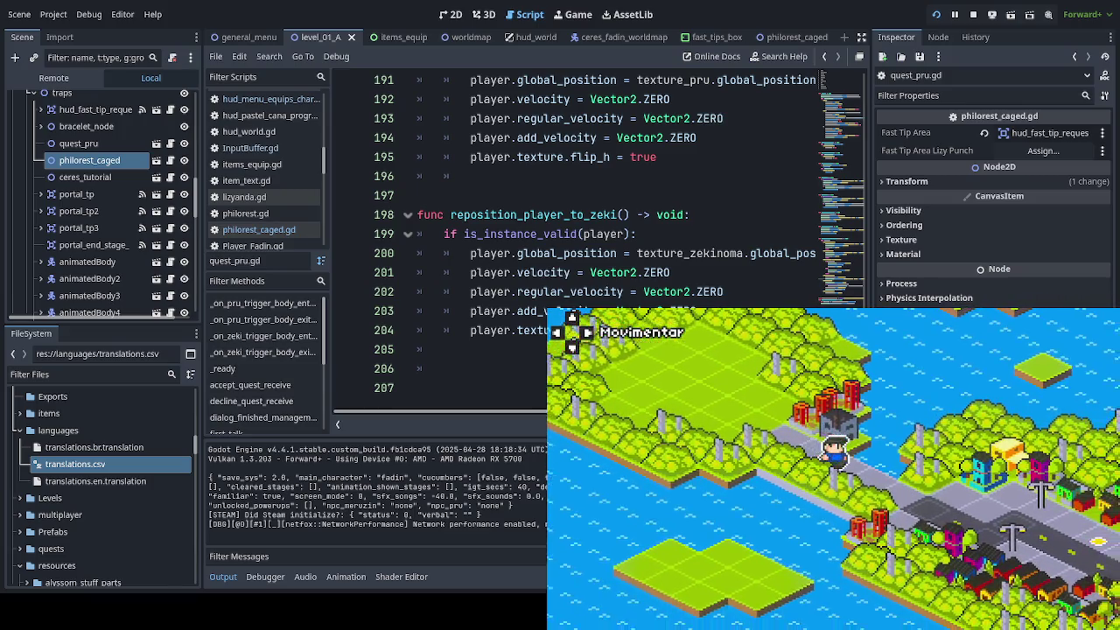
pyautogui.press('Right')
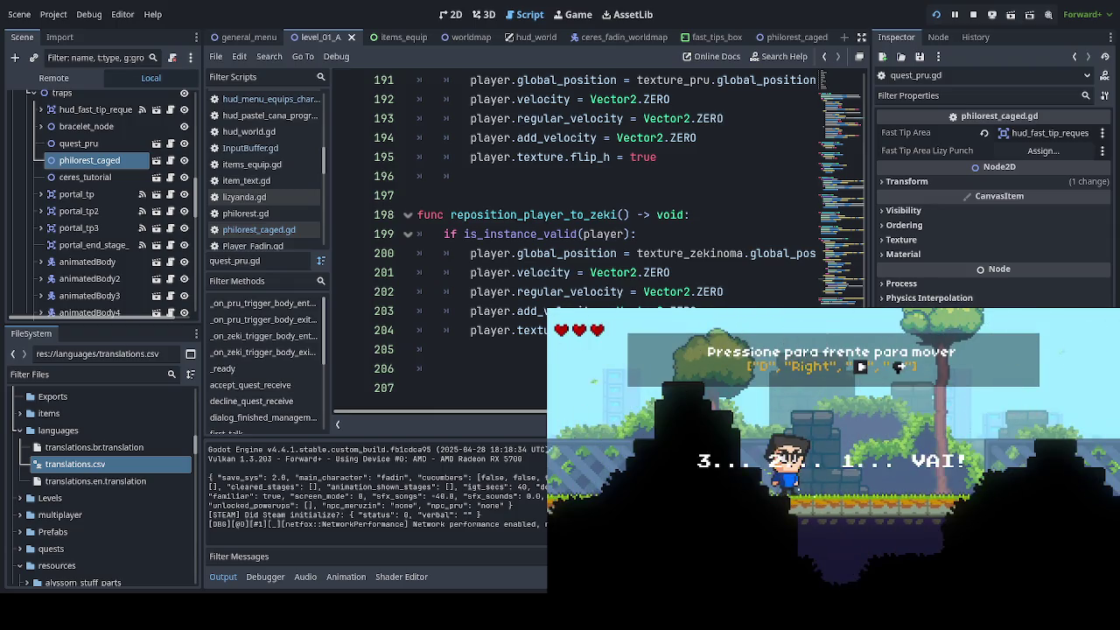
pyautogui.press('F1')
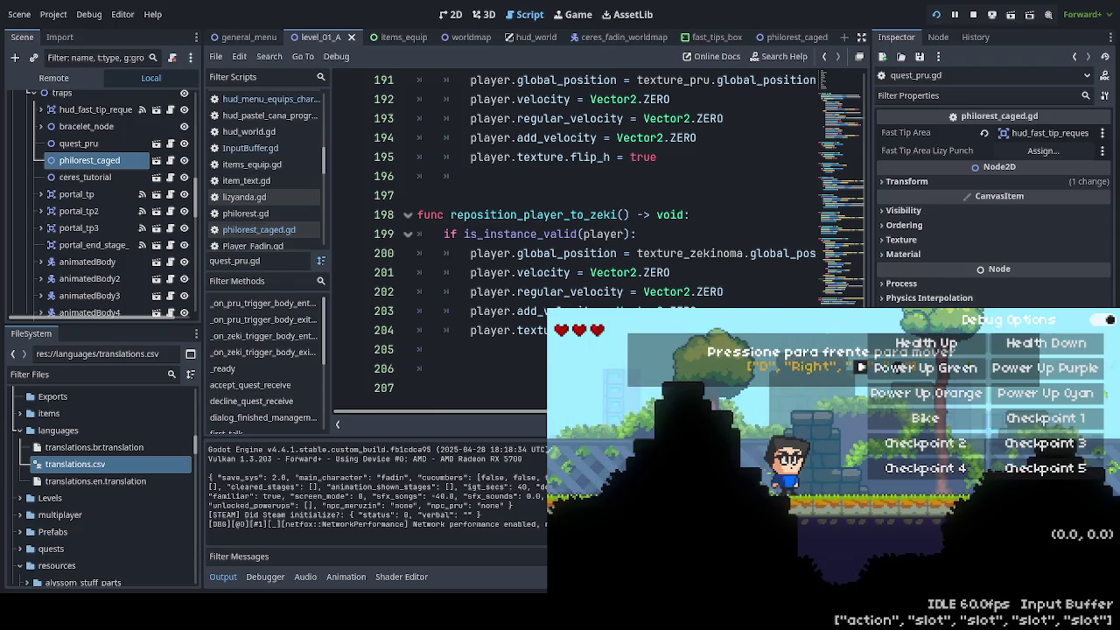
pyautogui.click(1044, 444)
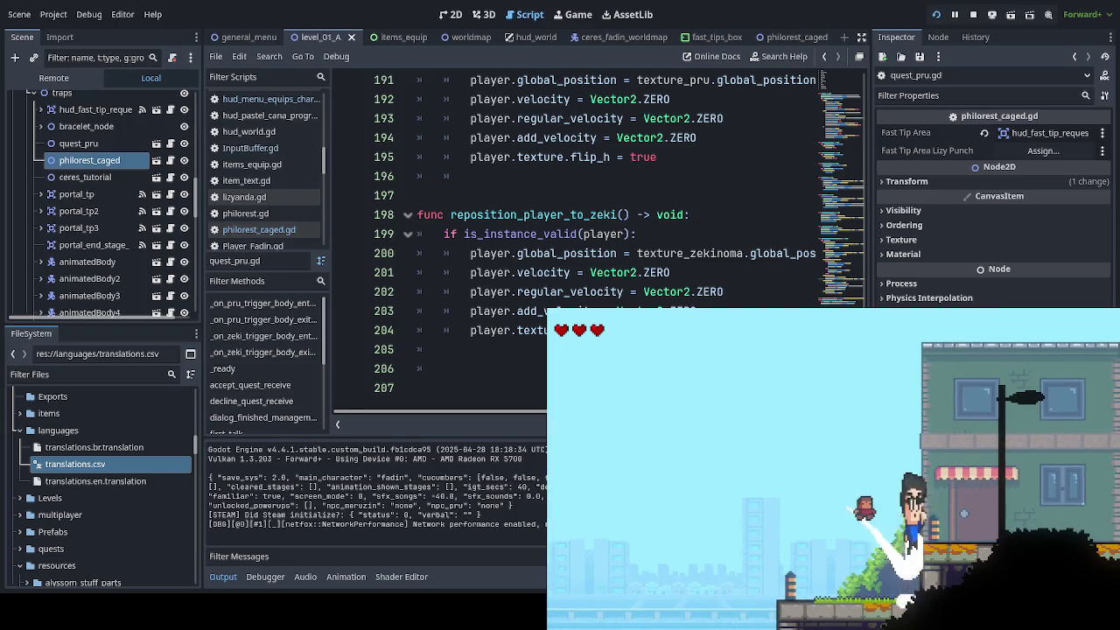
pyautogui.press('Right')
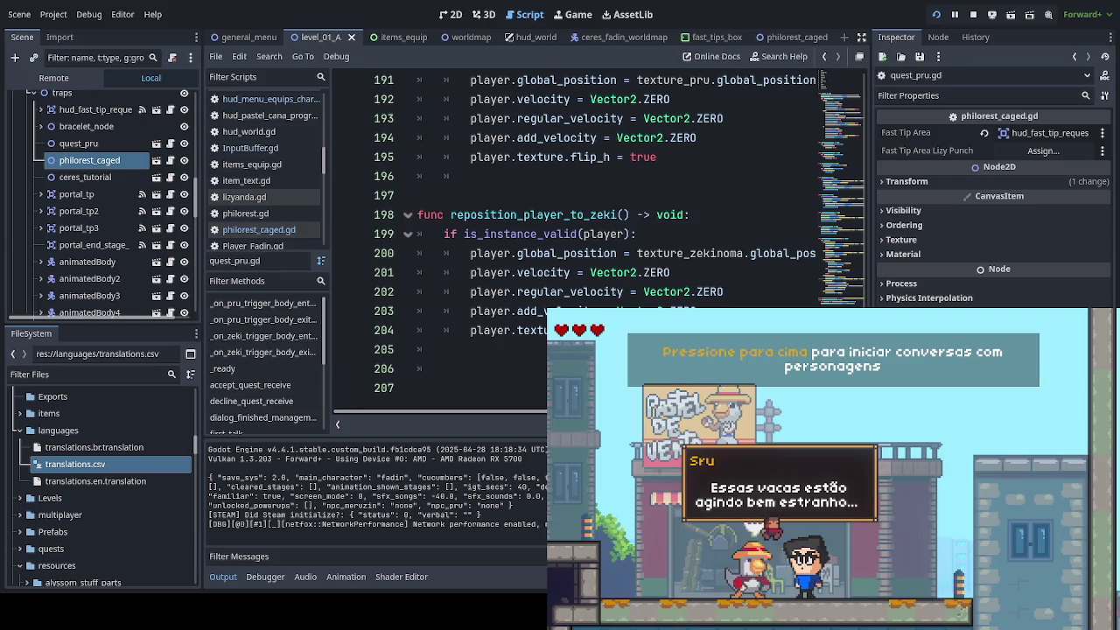
# Step: Advance Pru's lines to her Sim/Não food question, answer it, and pause the game
pyautogui.press('Up')
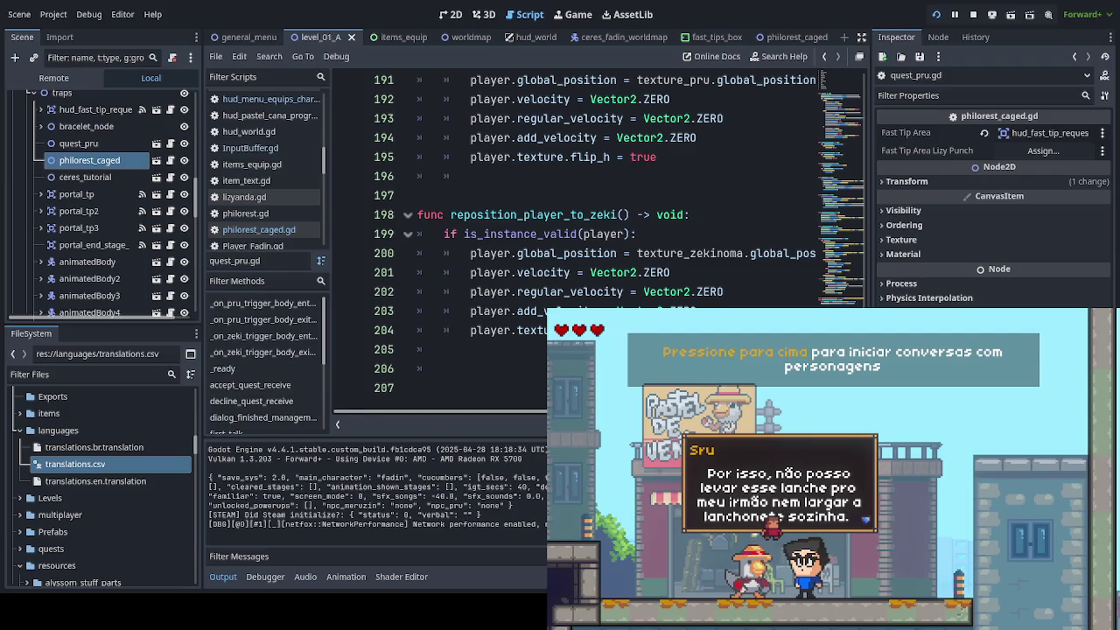
pyautogui.press('space')
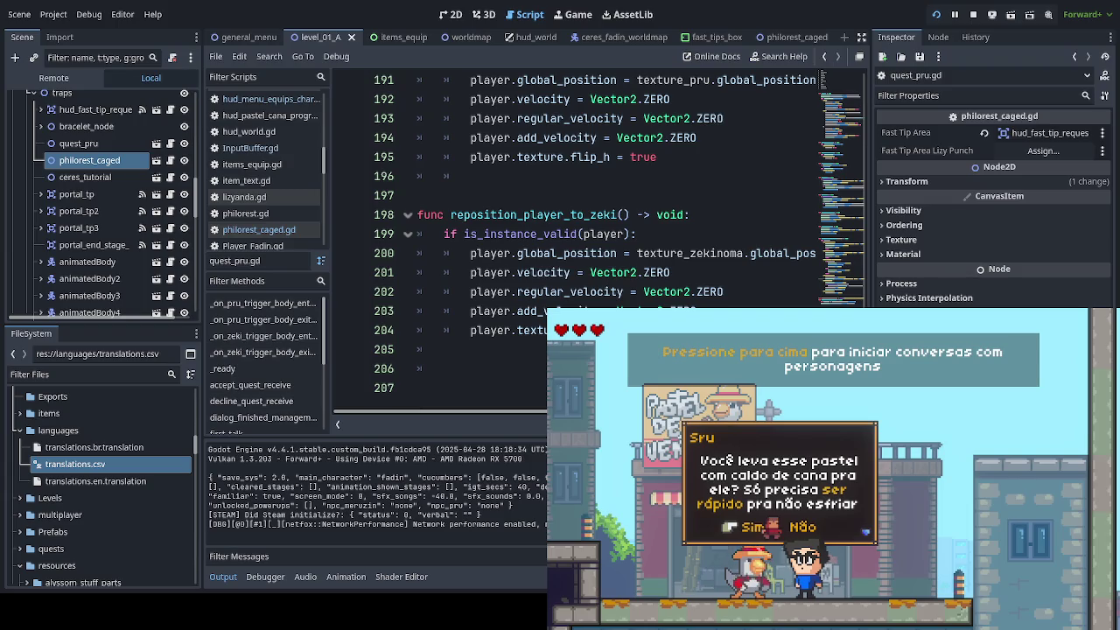
pyautogui.press('Return')
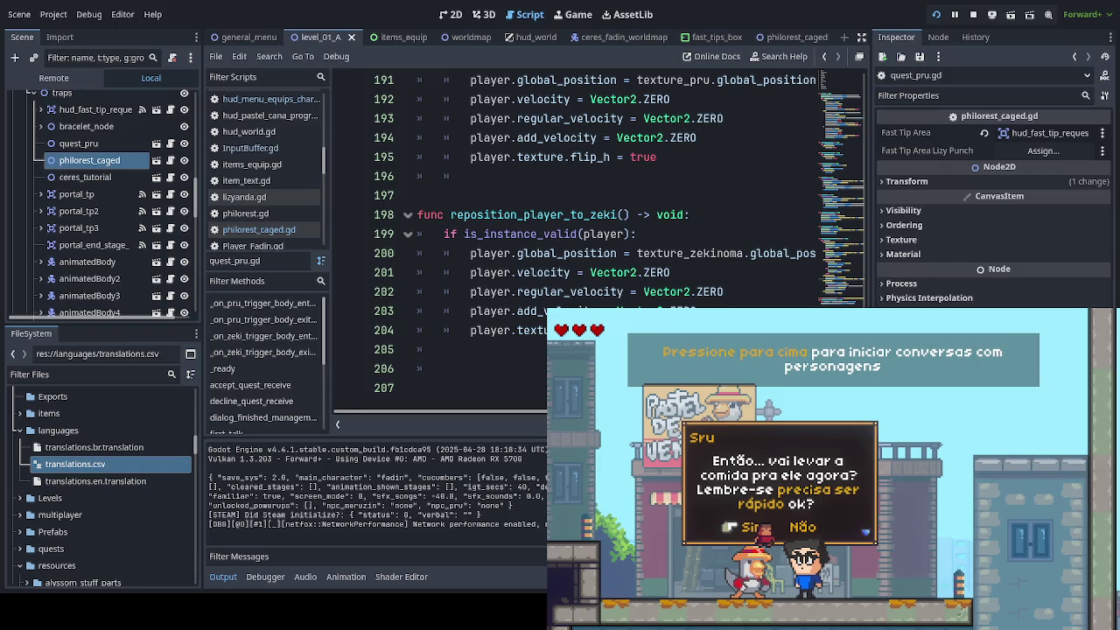
pyautogui.press('Return')
# Step: Choose Reiniciar from the pause menu to restart the level
pyautogui.press('Escape')
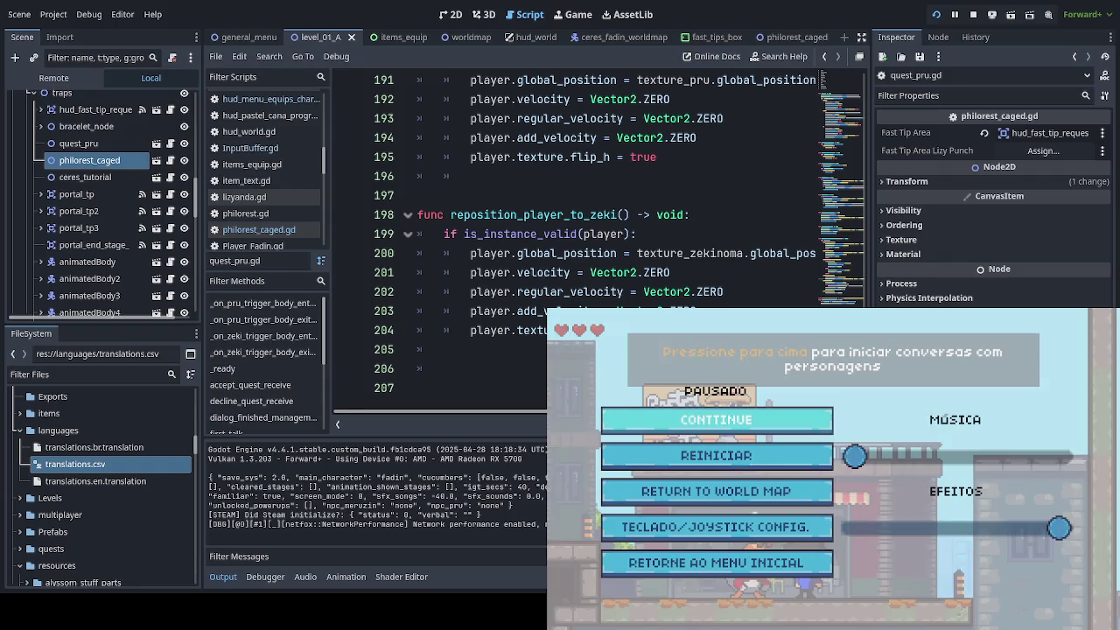
pyautogui.press('Return')
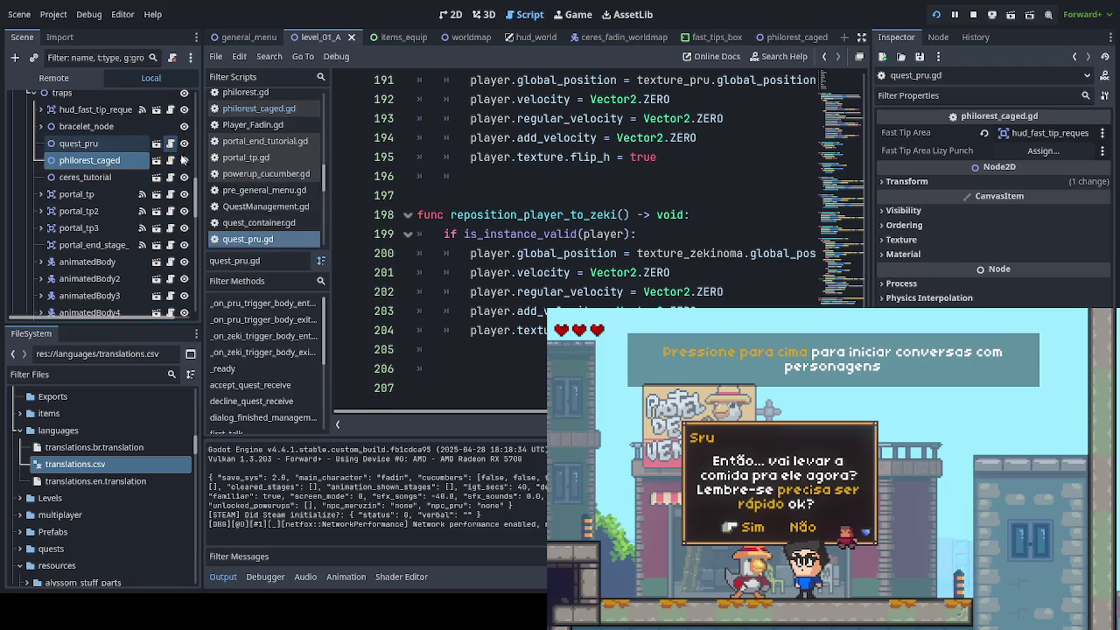
pyautogui.click(170, 160)
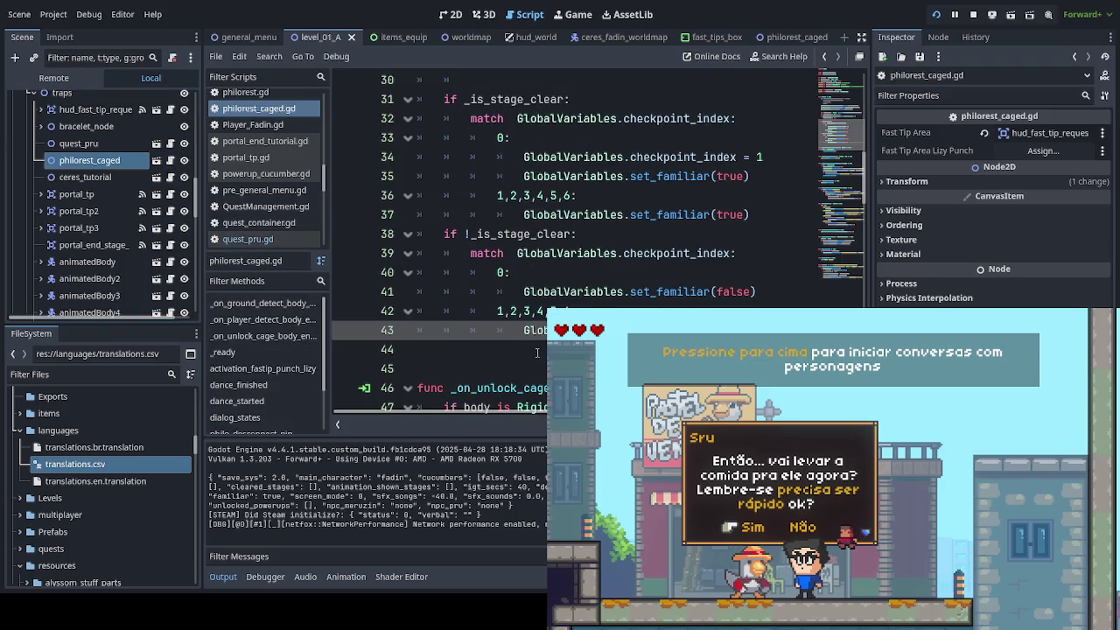
pyautogui.scroll(5, 538, 350)
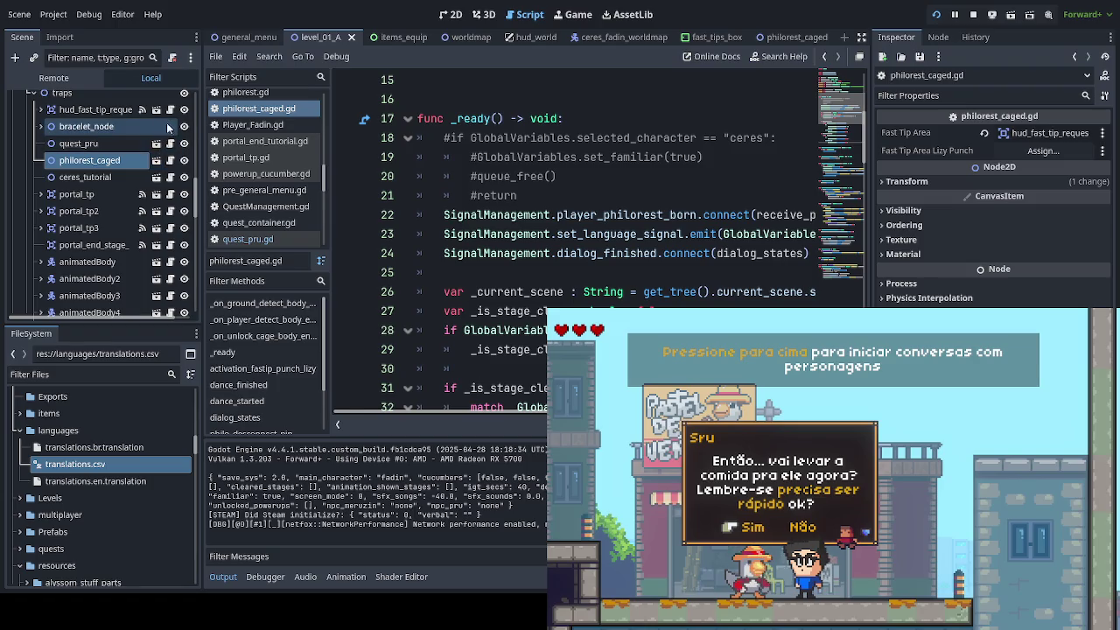
pyautogui.click(156, 144)
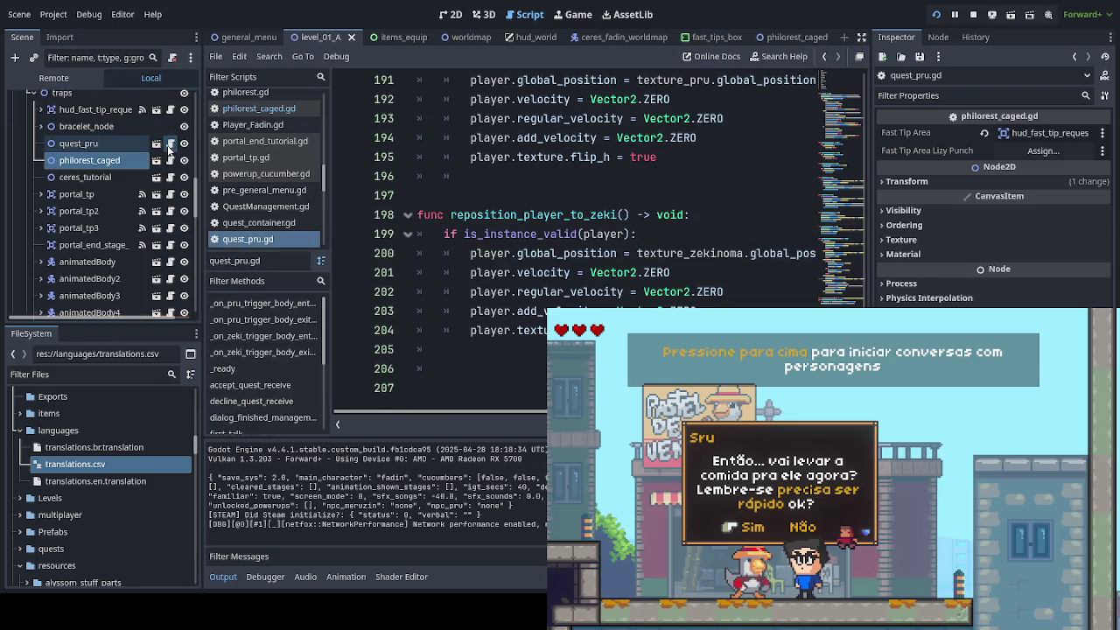
pyautogui.scroll(8, 595, 245)
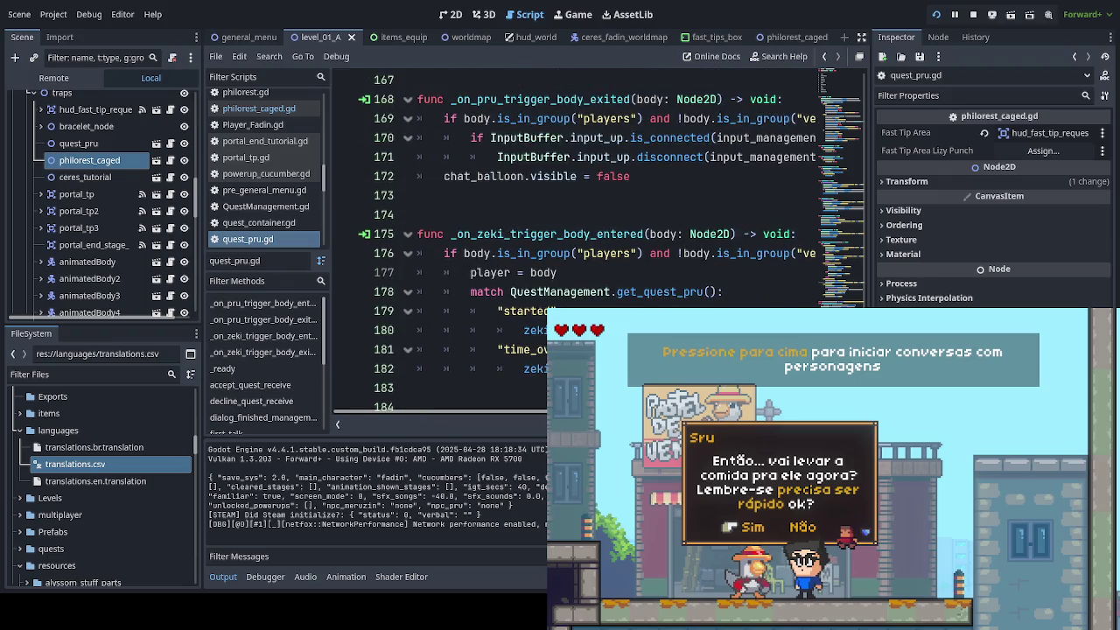
pyautogui.scroll(3, 595, 236)
pyautogui.scroll(2, 594, 236)
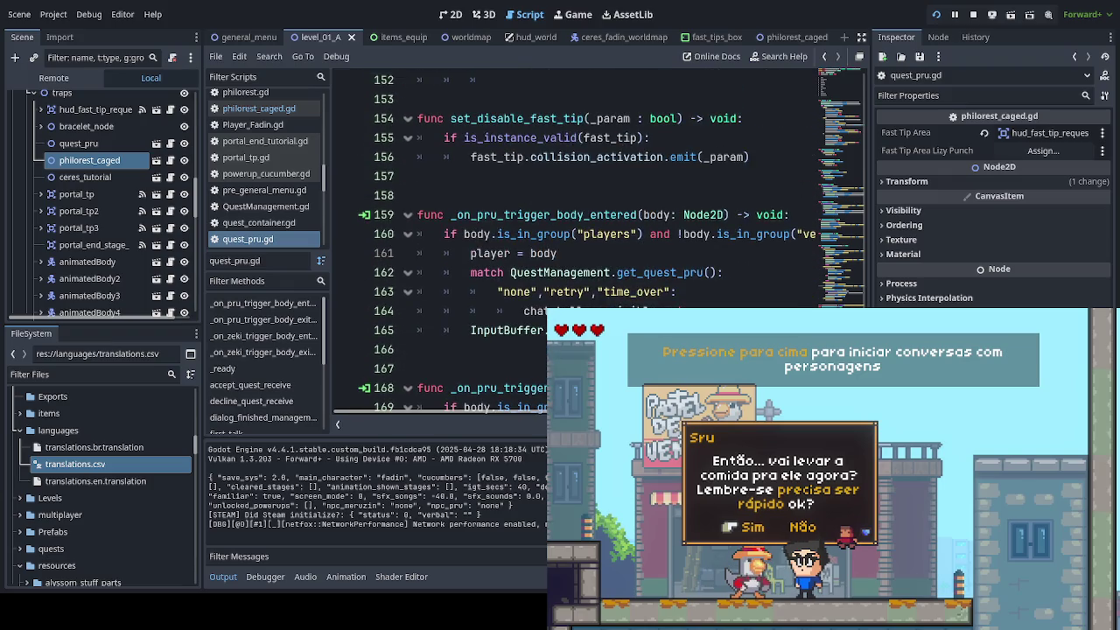
pyautogui.scroll(4, 595, 237)
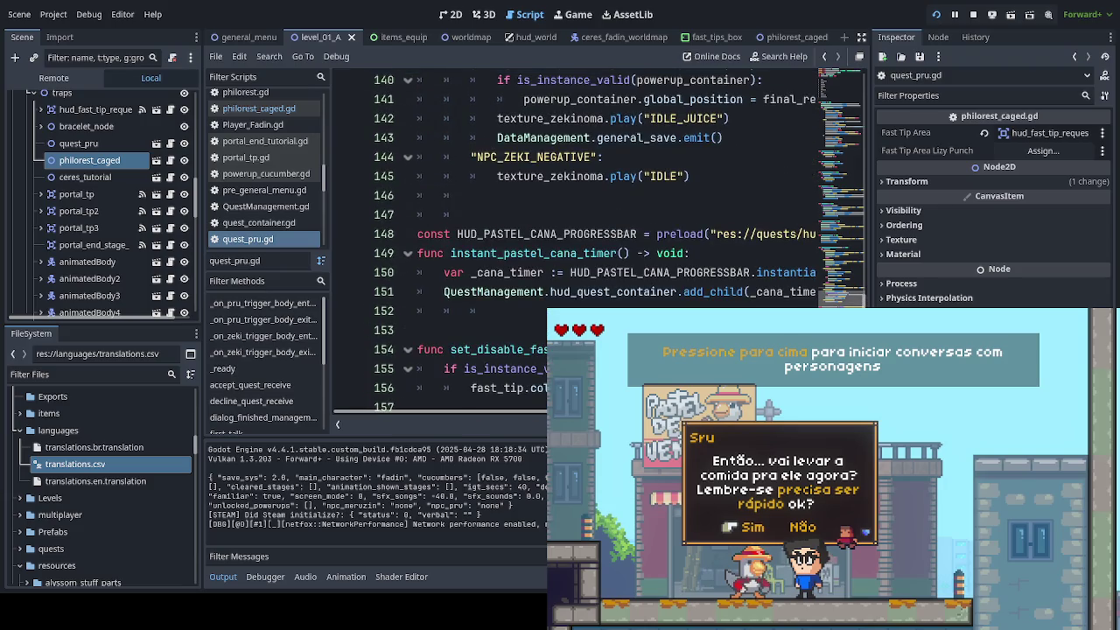
pyautogui.scroll(1, 595, 236)
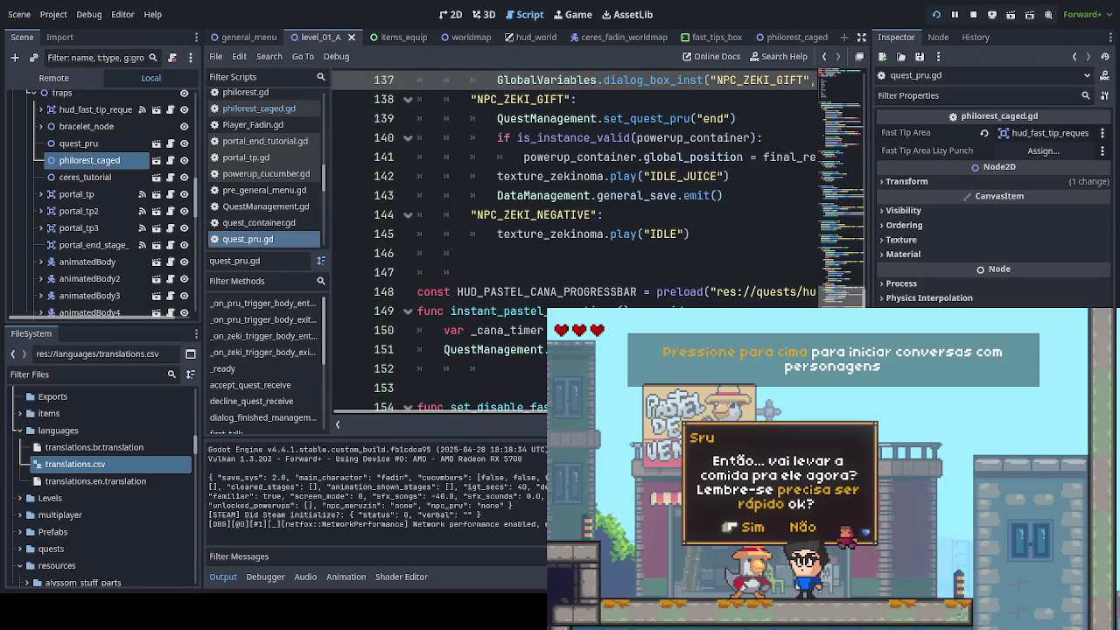
pyautogui.scroll(5, 595, 236)
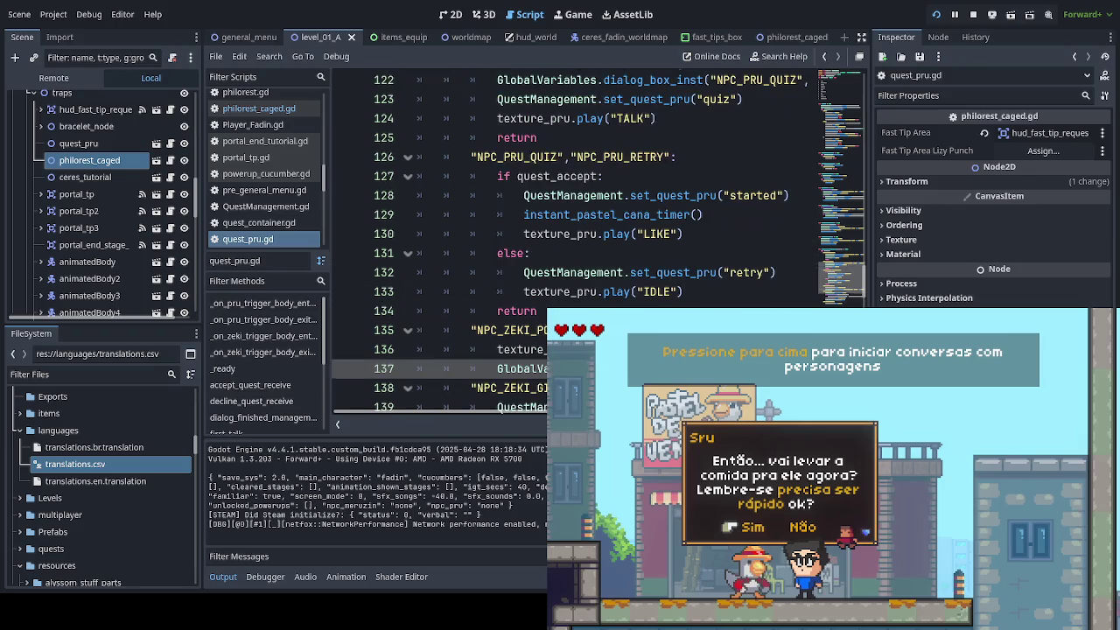
pyautogui.scroll(1, 595, 237)
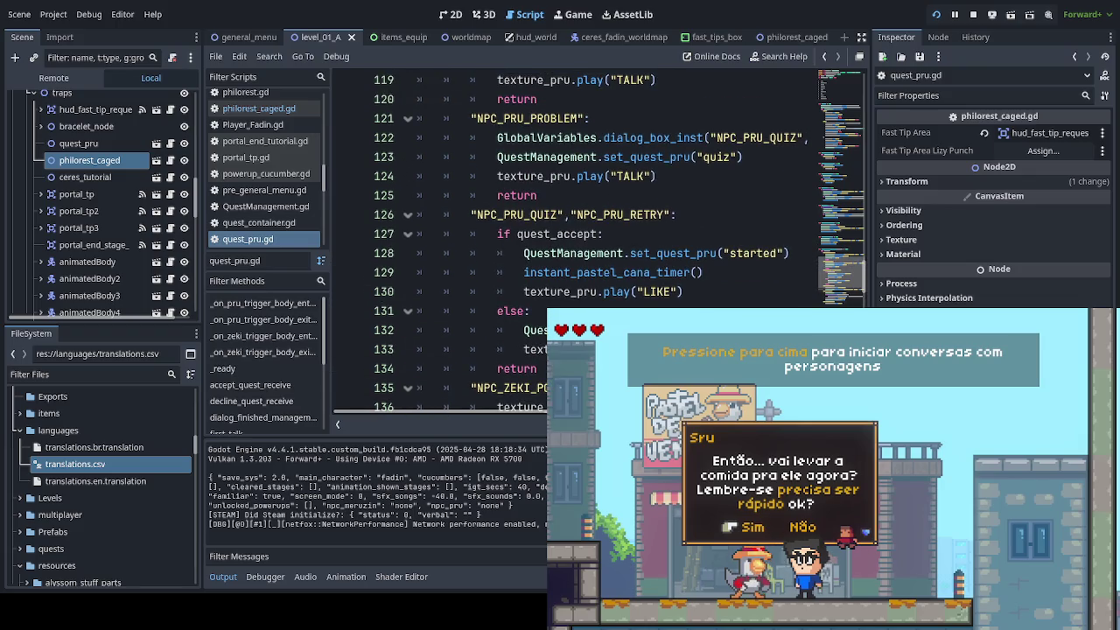
pyautogui.scroll(2, 595, 237)
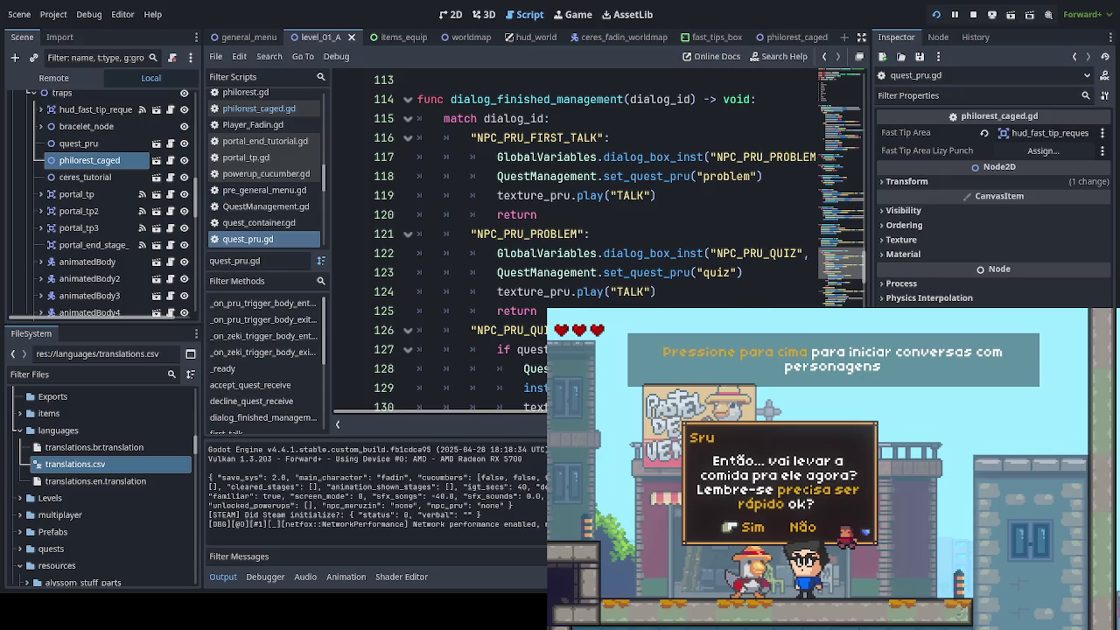
pyautogui.scroll(1, 595, 236)
pyautogui.hscroll(4, 576, 236)
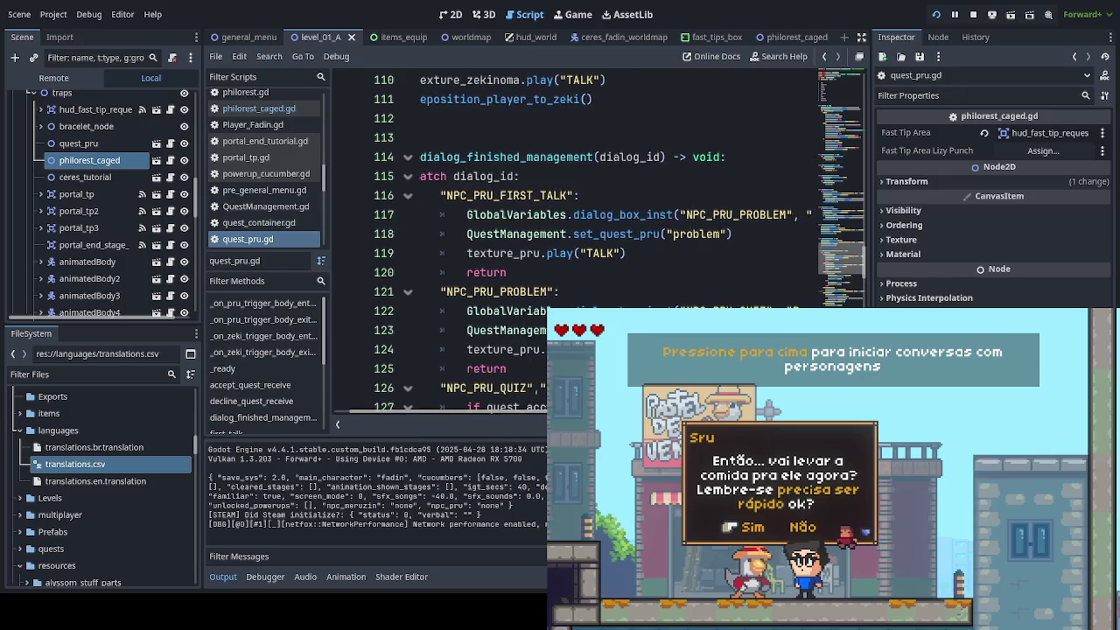
pyautogui.hscroll(3, 595, 237)
pyautogui.hscroll(-7, 595, 237)
pyautogui.hscroll(8, 595, 236)
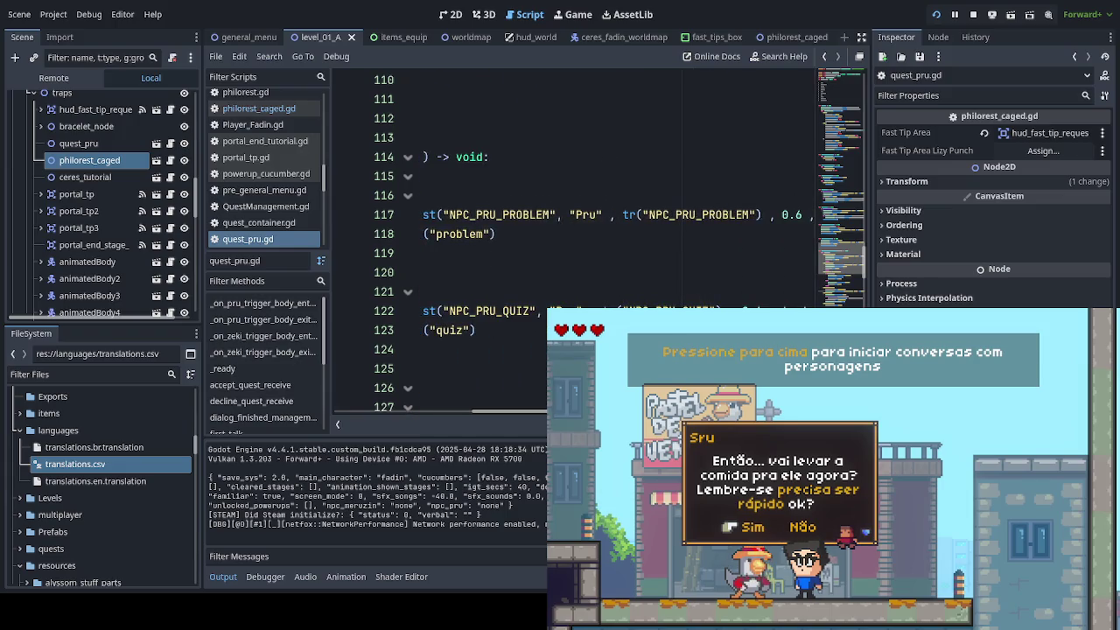
pyautogui.moveTo(570, 214); pyautogui.dragTo(603, 215)
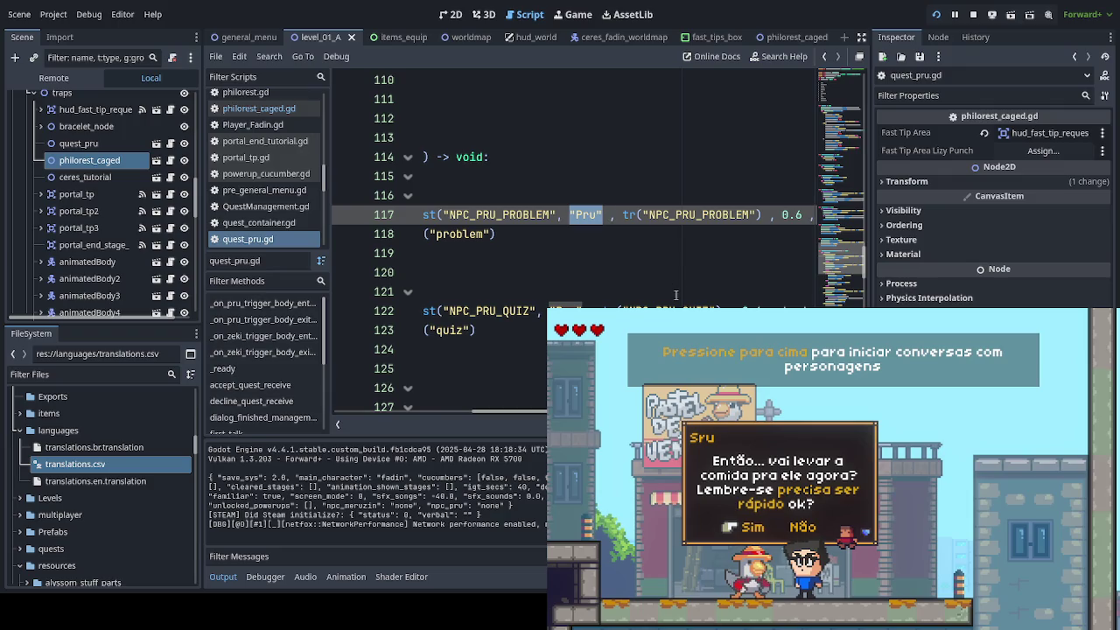
pyautogui.hotkey('ctrl', 'd')
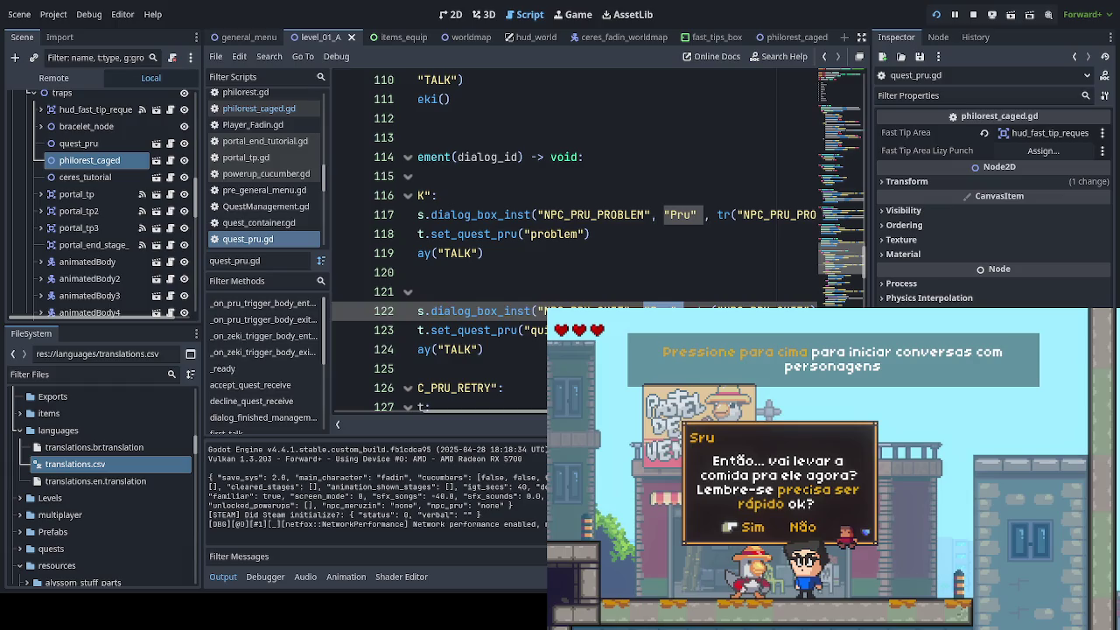
pyautogui.click(485, 349)
pyautogui.hscroll(5, 595, 245)
pyautogui.hscroll(-5, 595, 245)
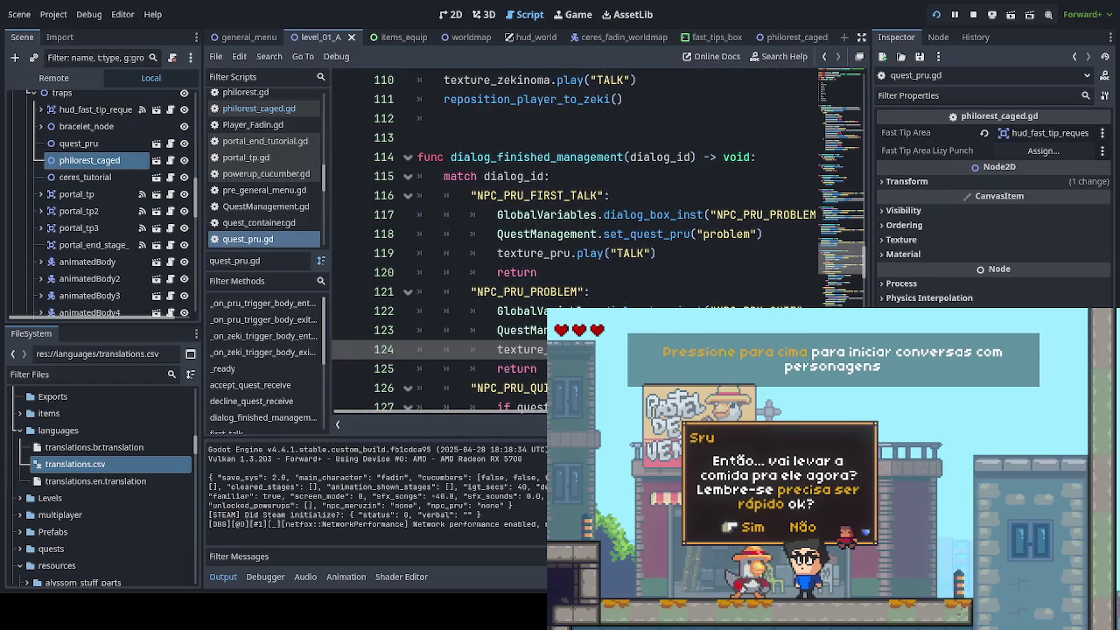
pyautogui.scroll(-1, 577, 219)
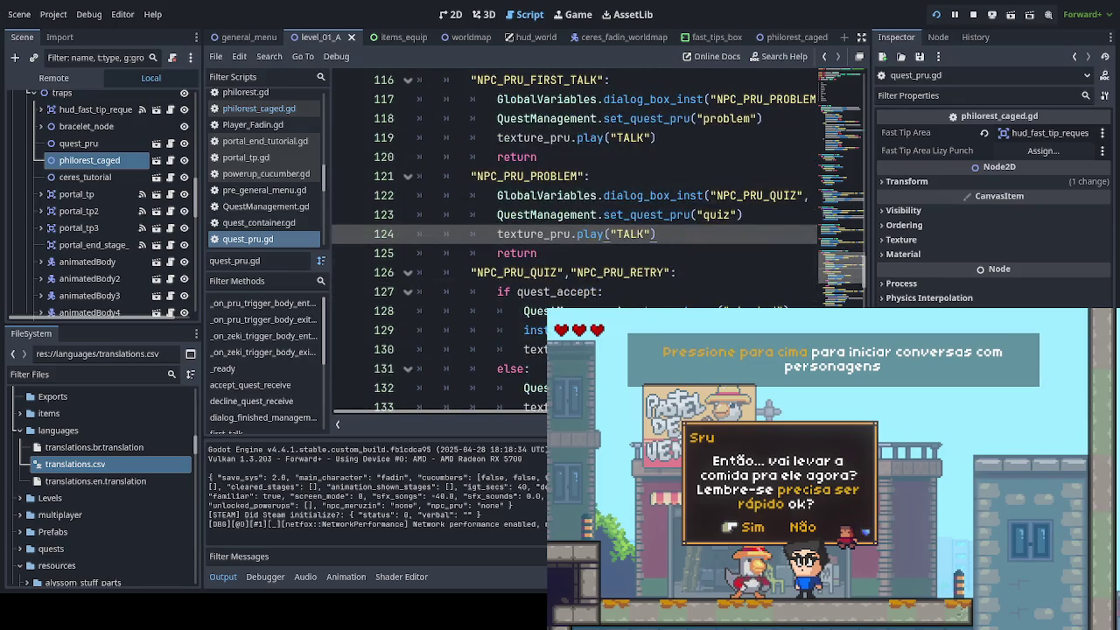
pyautogui.scroll(6, 578, 193)
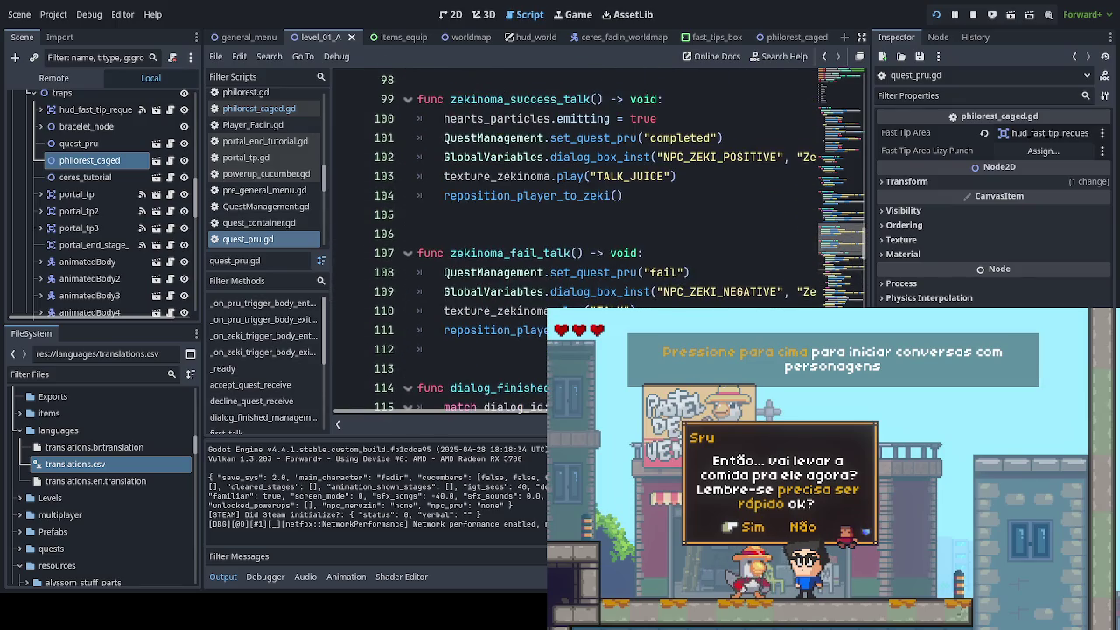
pyautogui.scroll(2, 577, 245)
pyautogui.hscroll(5, 578, 245)
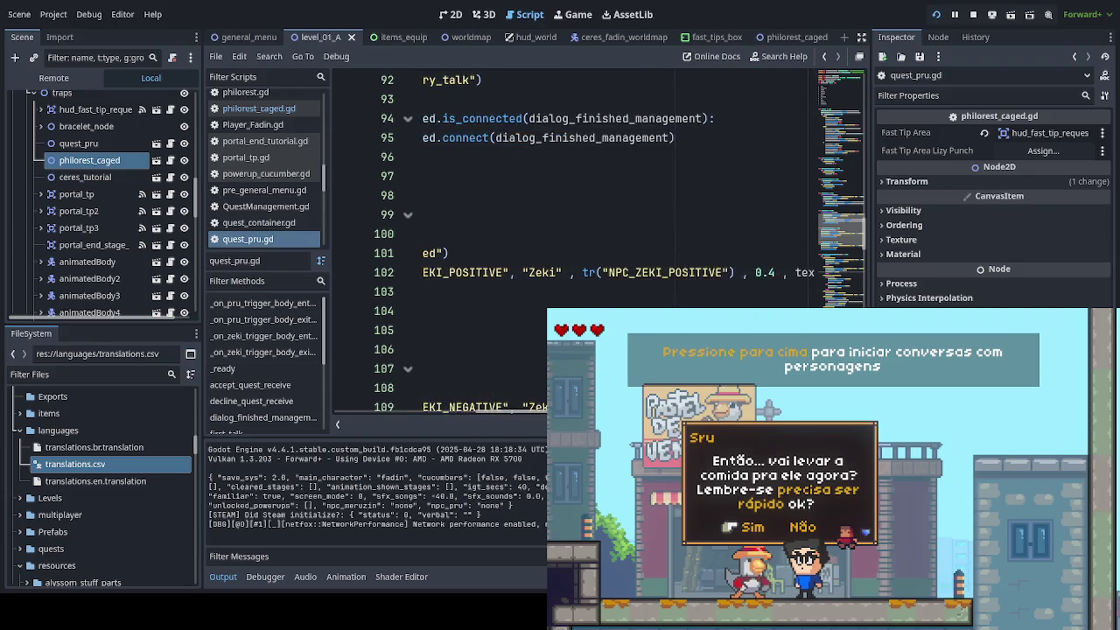
pyautogui.hscroll(-5, 541, 338)
pyautogui.scroll(1, 541, 338)
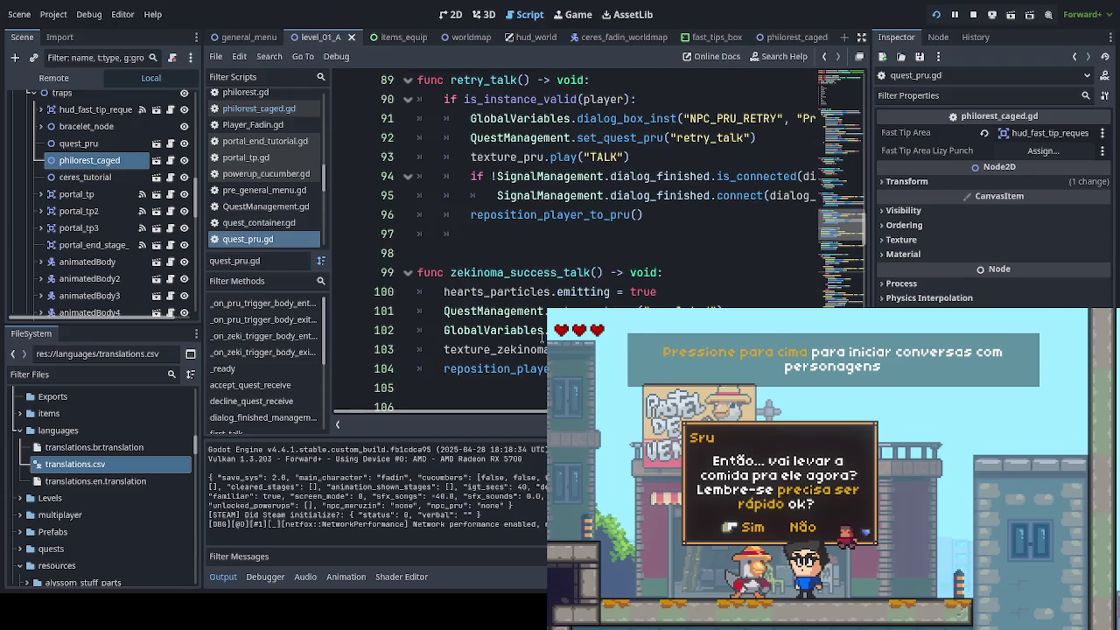
pyautogui.scroll(4, 541, 337)
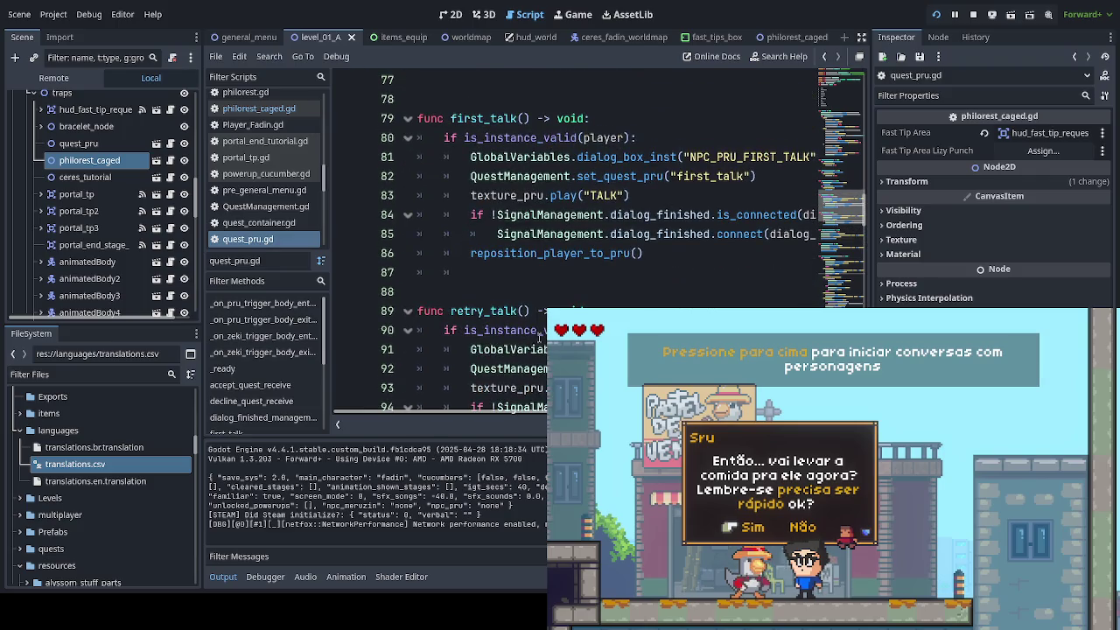
pyautogui.scroll(1, 522, 317)
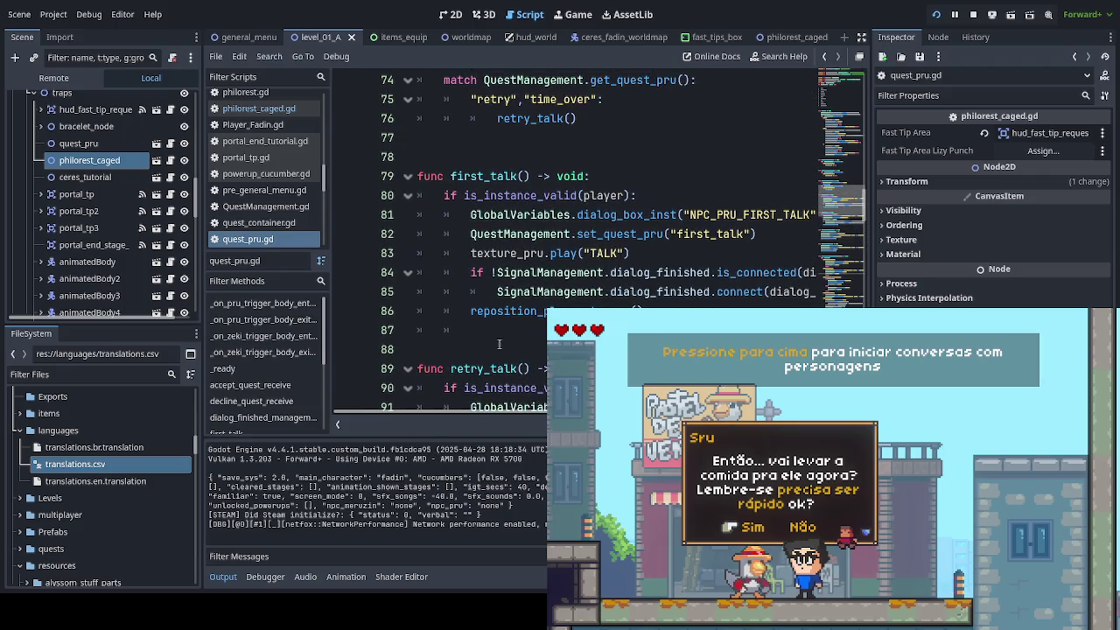
pyautogui.scroll(2, 501, 350)
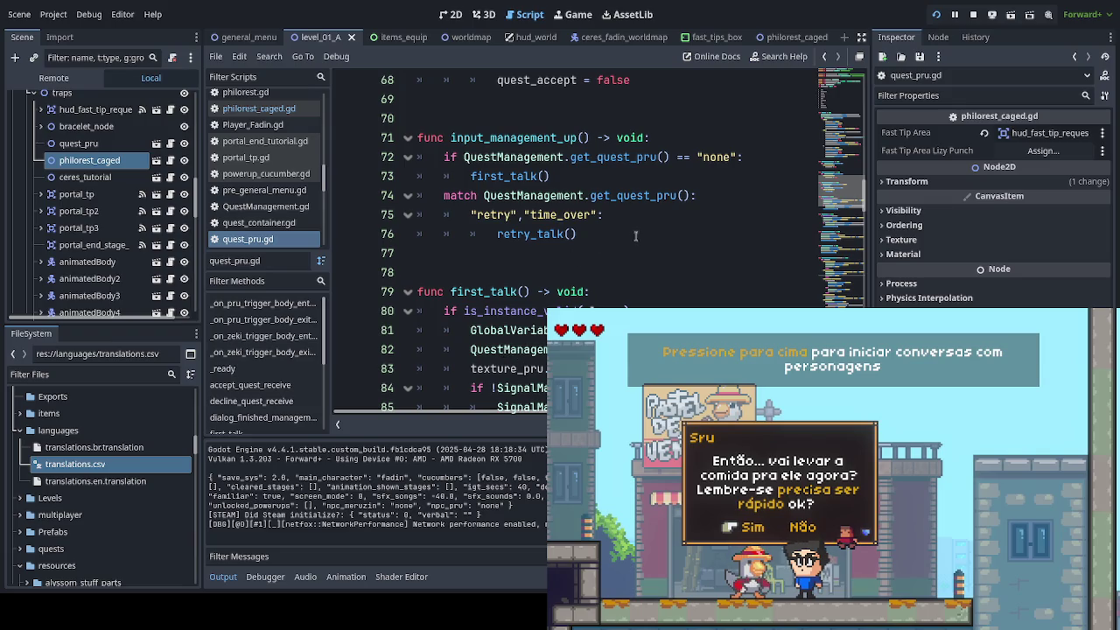
pyautogui.scroll(2, 635, 237)
pyautogui.scroll(3, 637, 234)
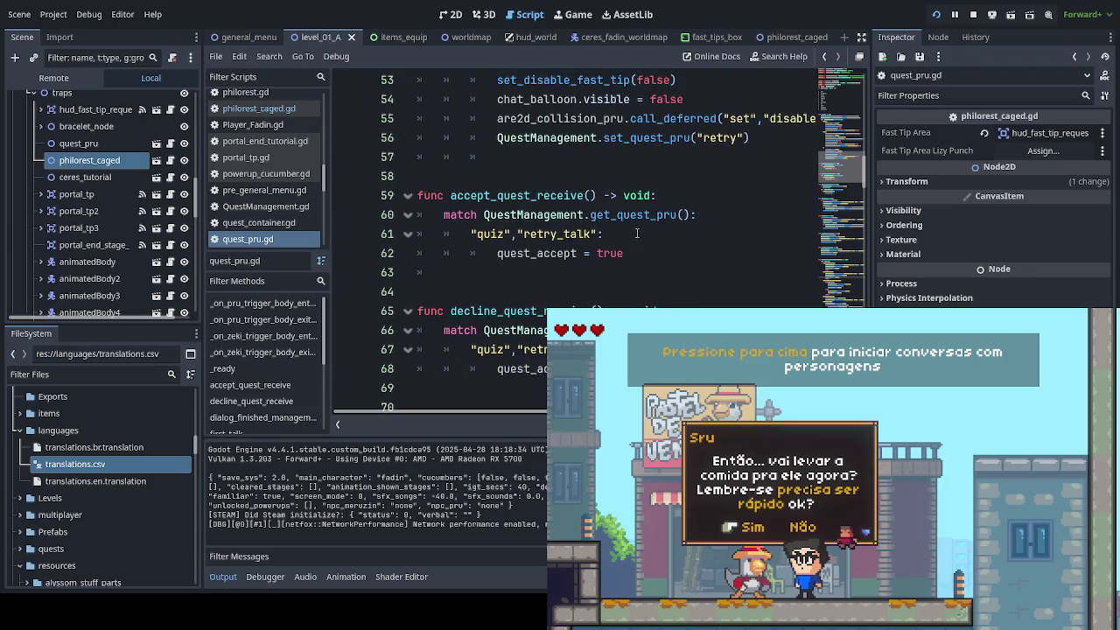
pyautogui.scroll(4, 637, 234)
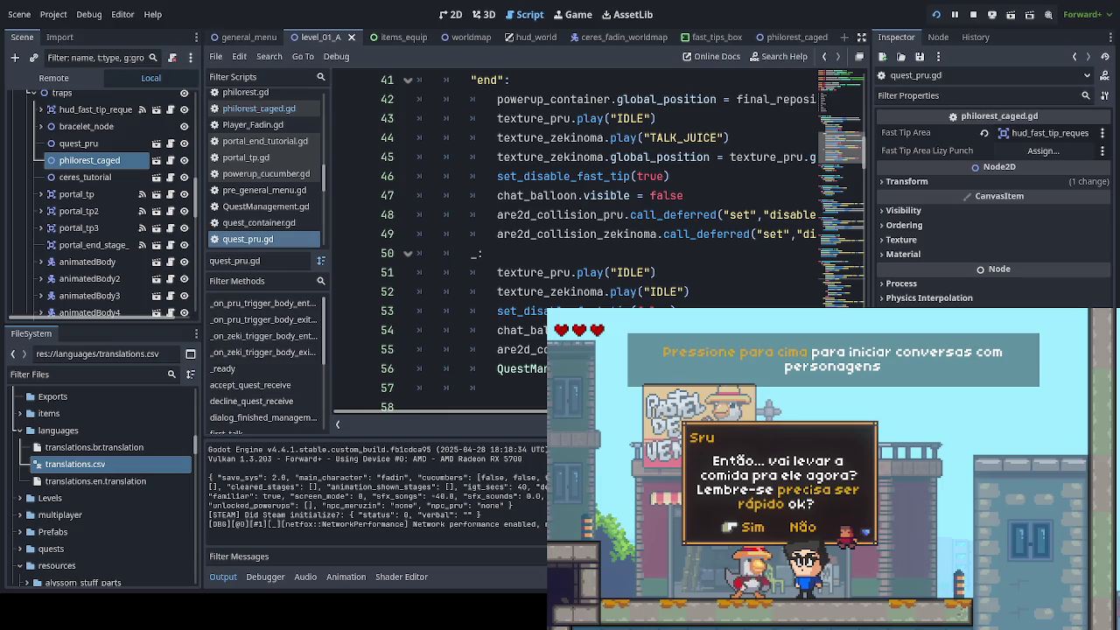
pyautogui.scroll(2, 769, 295)
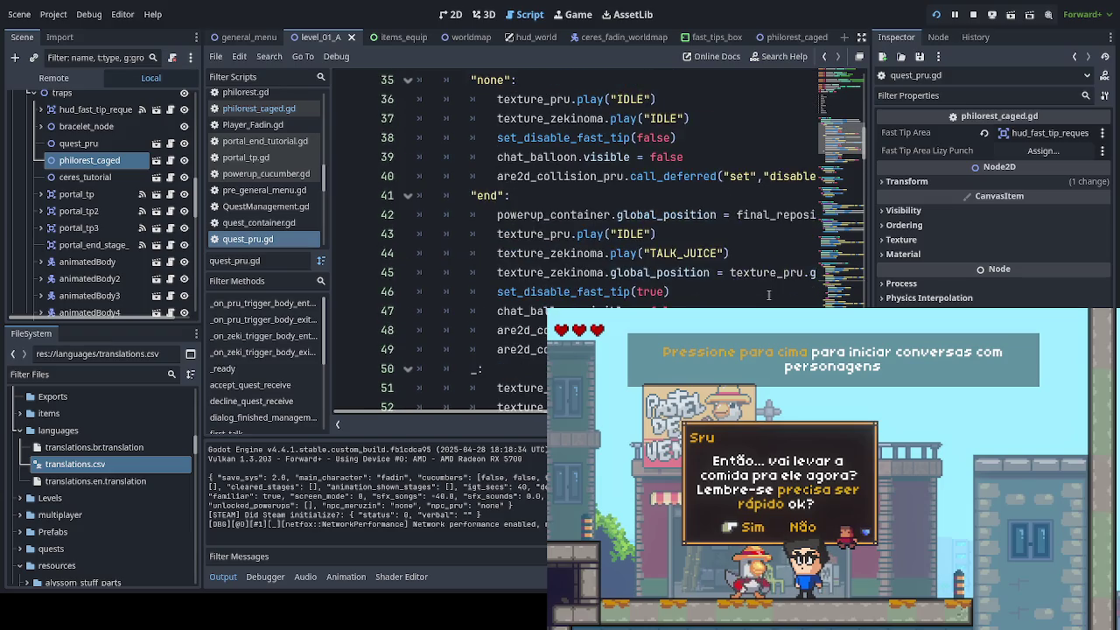
pyautogui.scroll(9, 768, 295)
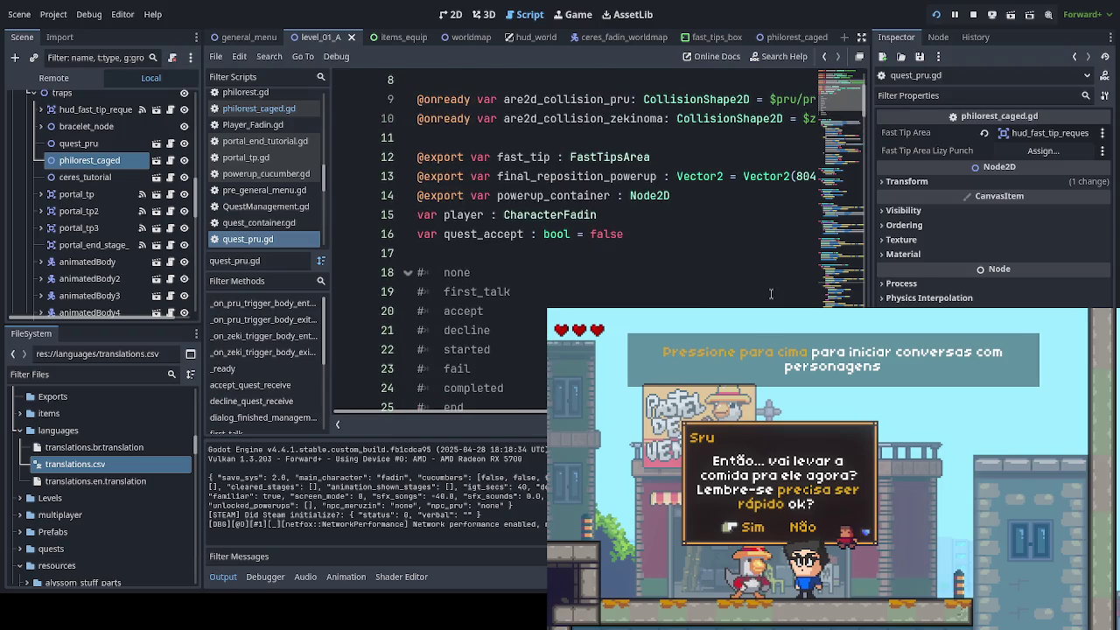
pyautogui.scroll(-19, 771, 294)
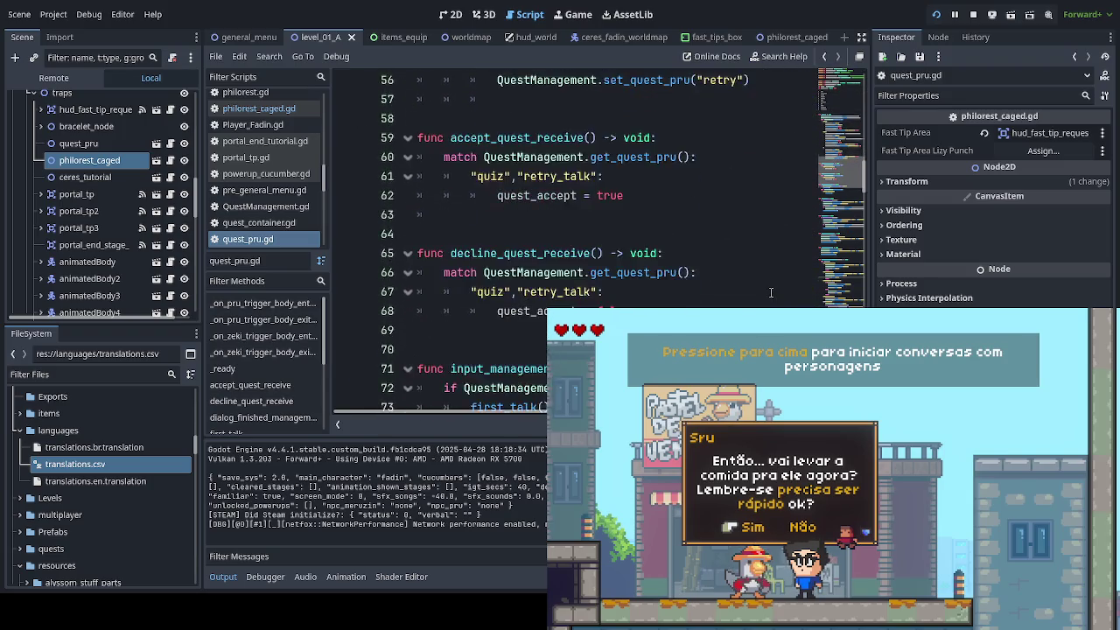
pyautogui.scroll(-8, 771, 291)
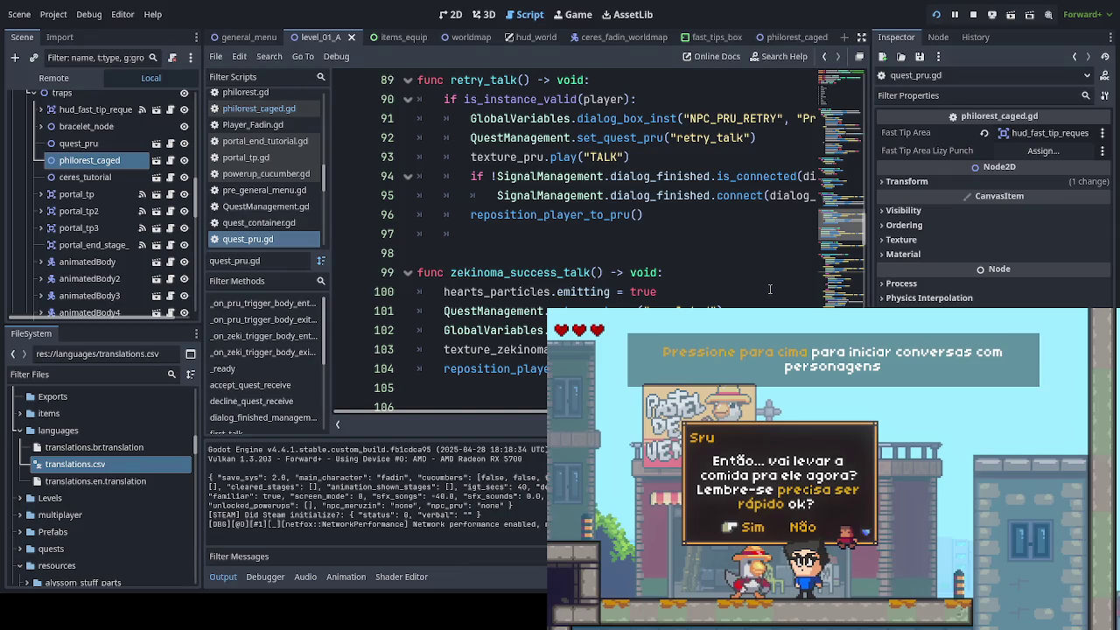
pyautogui.click(807, 38)
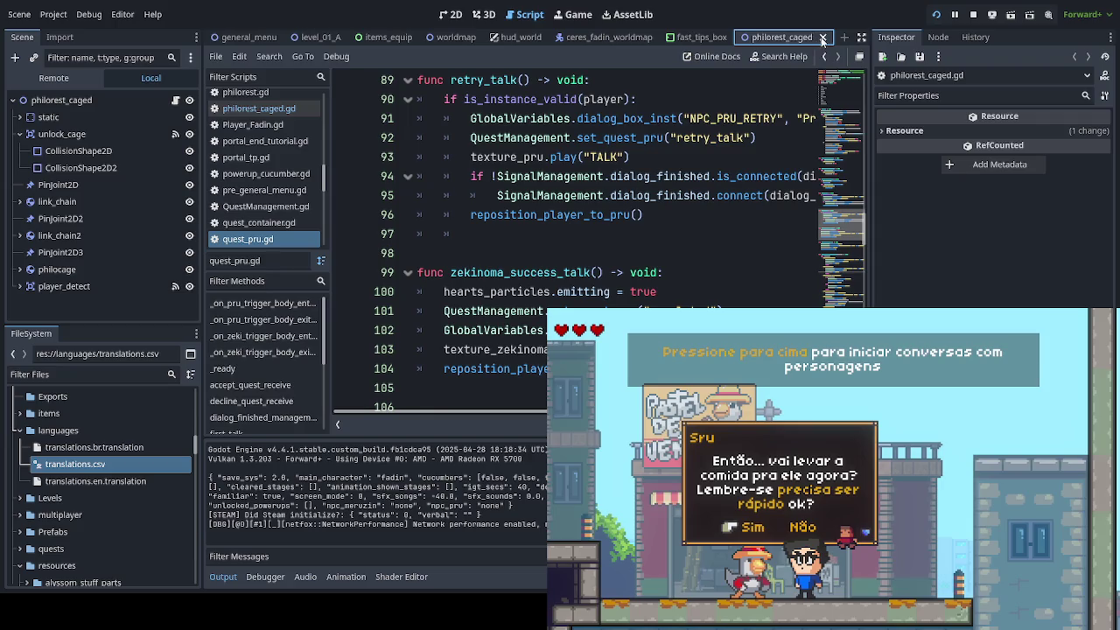
# Step: Close the philorest_caged and npc_dialog tabs and open Prefabs/hud/dialog_box.tscn
pyautogui.click(823, 37)
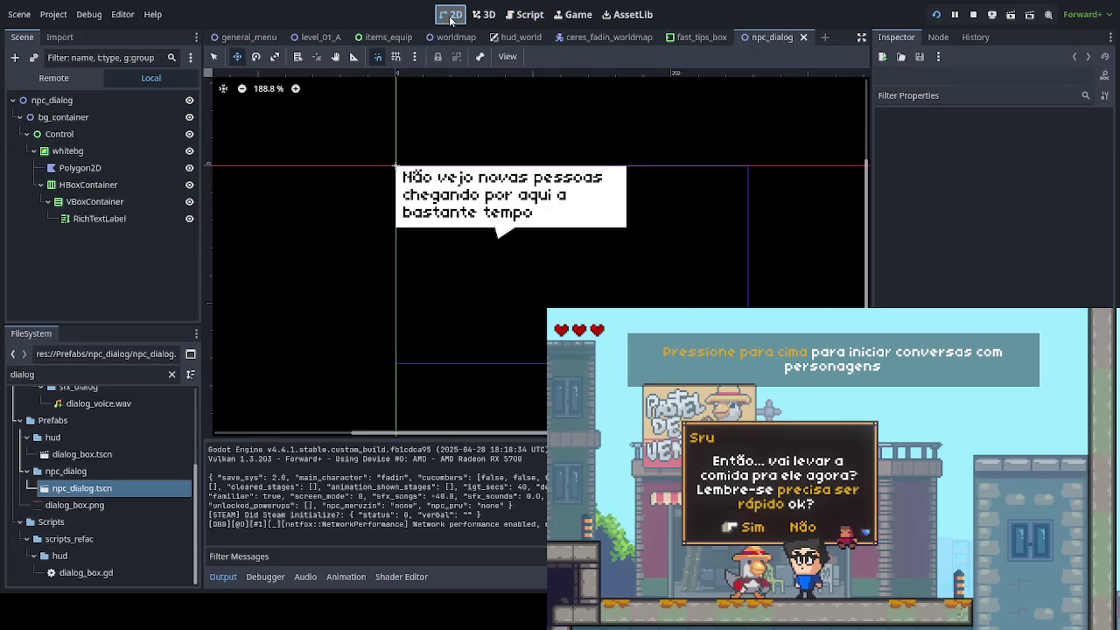
pyautogui.click(804, 38)
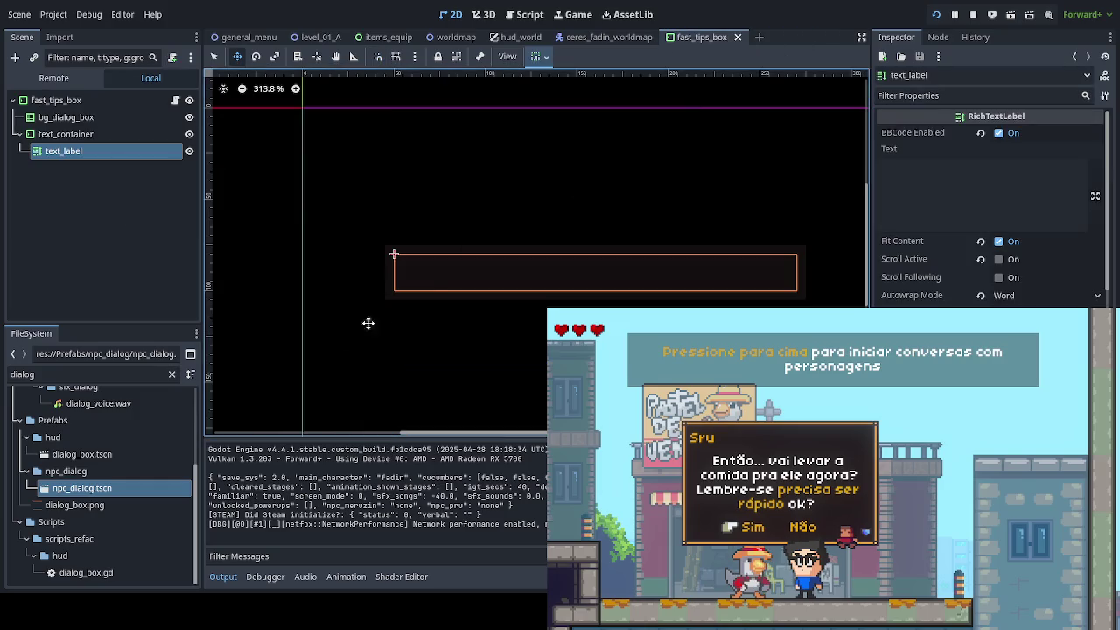
pyautogui.click(98, 454)
pyautogui.doubleClick(98, 455)
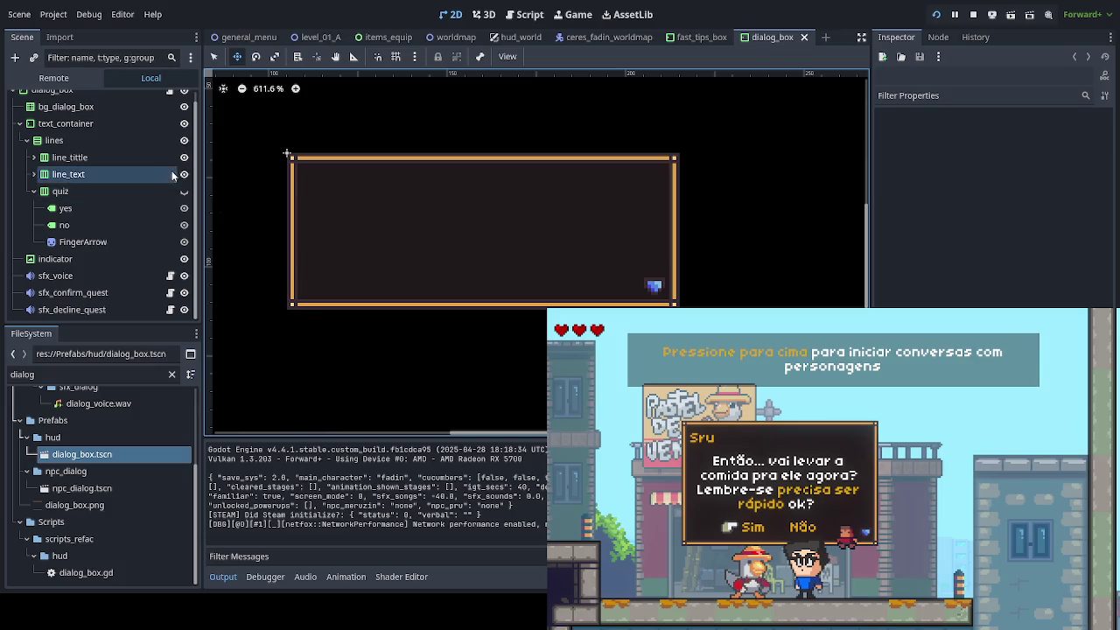
# Step: In dialog_box.gd, empty the placeholder tittle and full_text defaults and save the script
pyautogui.scroll(1, 131, 229)
pyautogui.click(170, 102)
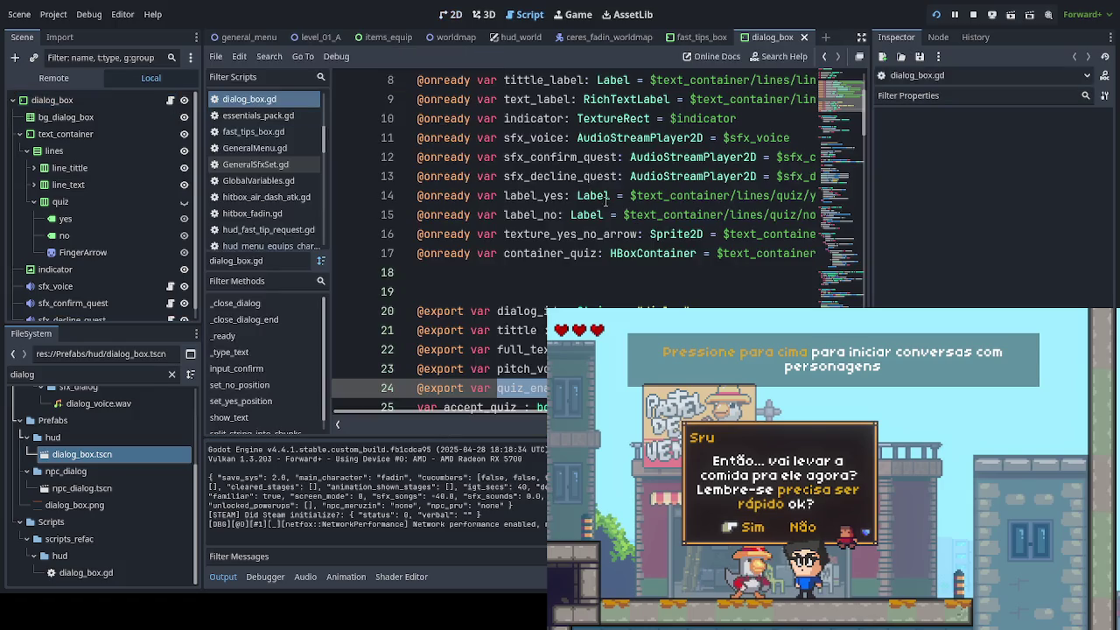
pyautogui.click(543, 330)
pyautogui.scroll(-5, 613, 219)
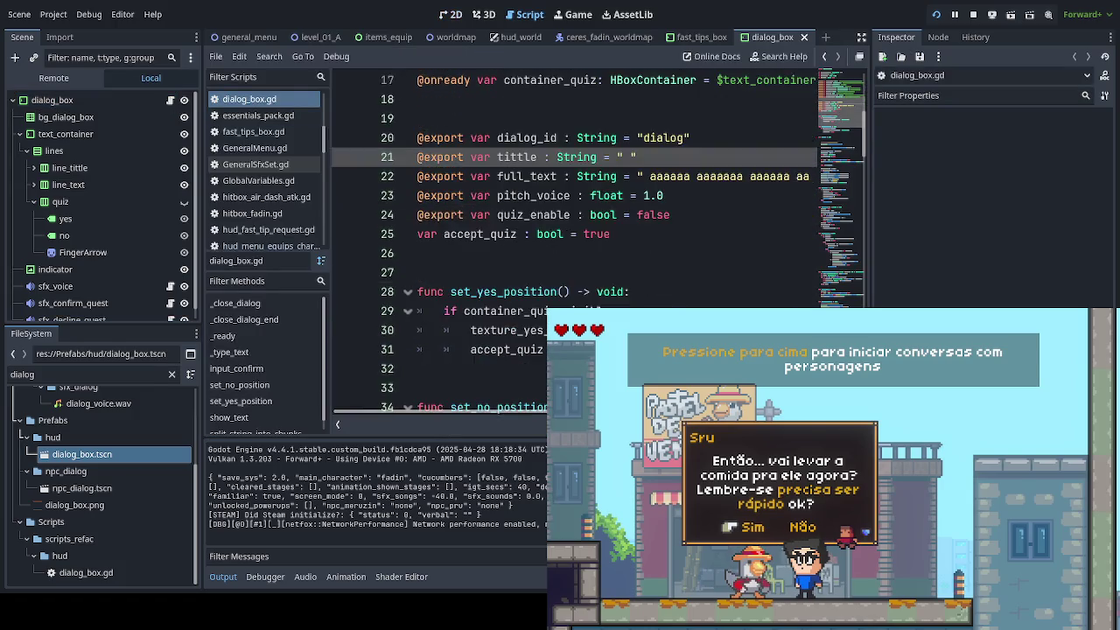
pyautogui.scroll(2, 612, 218)
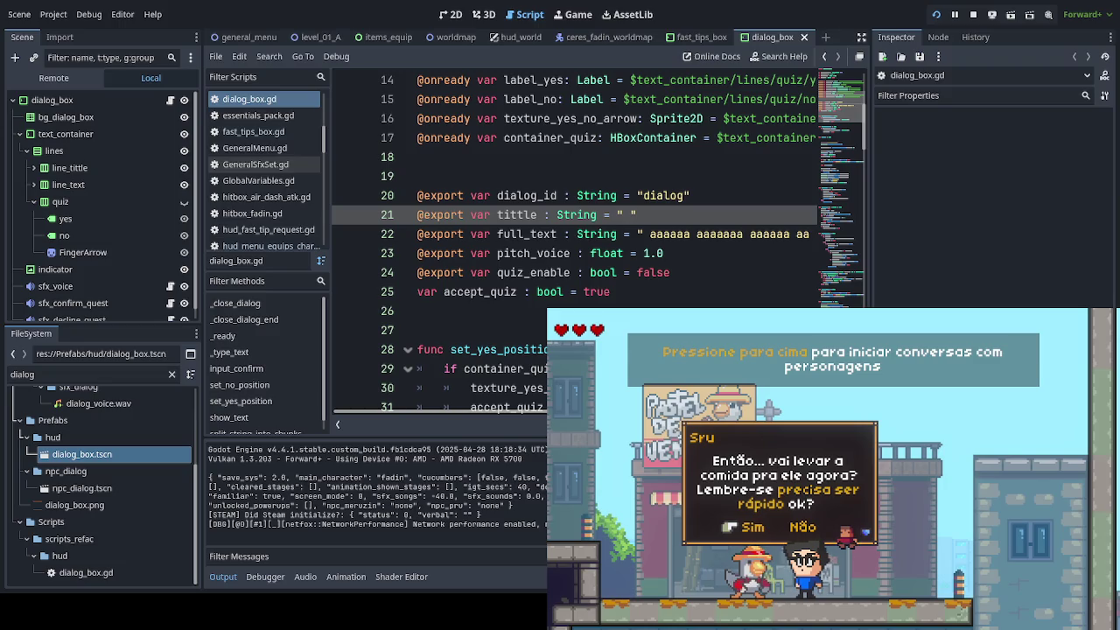
pyautogui.hscroll(4, 679, 234)
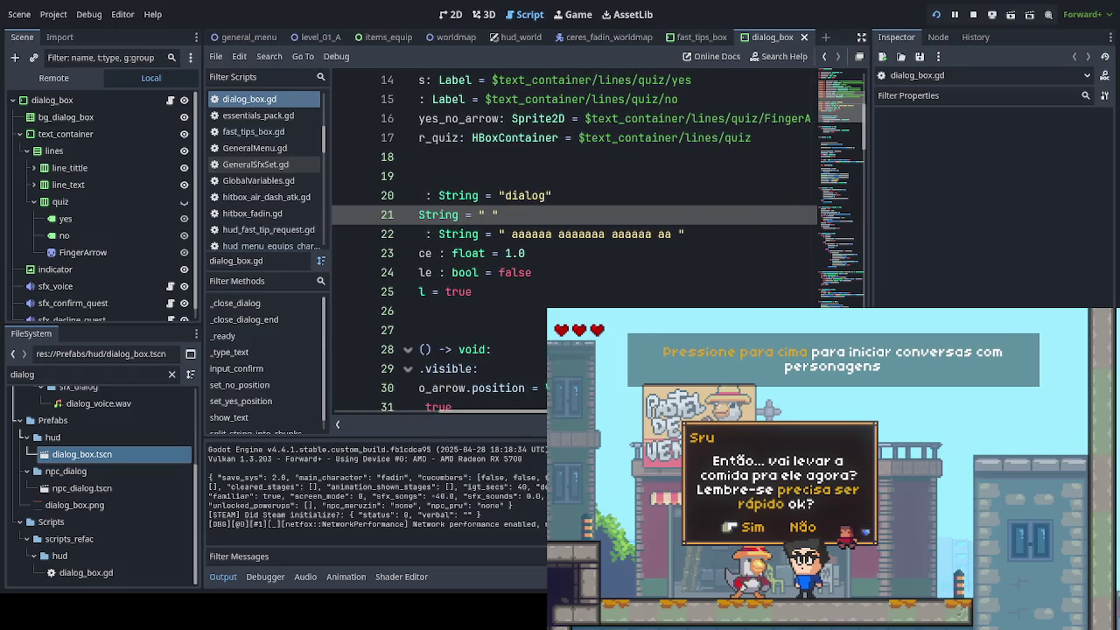
pyautogui.moveTo(680, 234); pyautogui.dragTo(504, 234)
pyautogui.press('BackSpace')
pyautogui.press('Up')
pyautogui.press('BackSpace')
pyautogui.hscroll(-4, 541, 235)
pyautogui.hotkey('ctrl', 's')
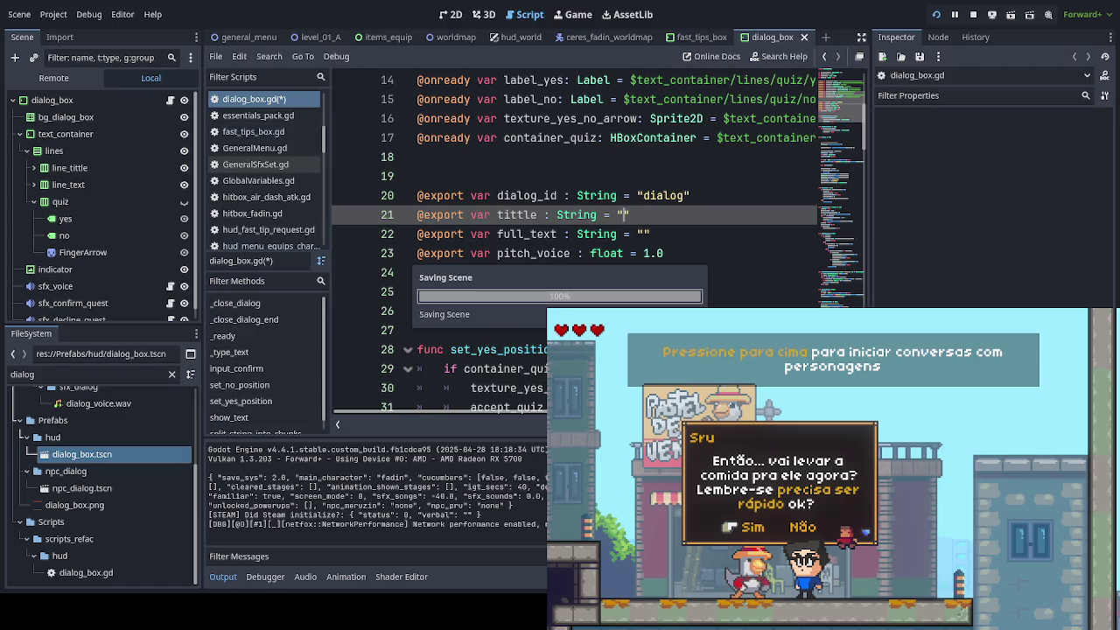
# Step: Review the _type_text and input_confirm logic further down, then stop the running game with F8
pyautogui.scroll(-6, 577, 236)
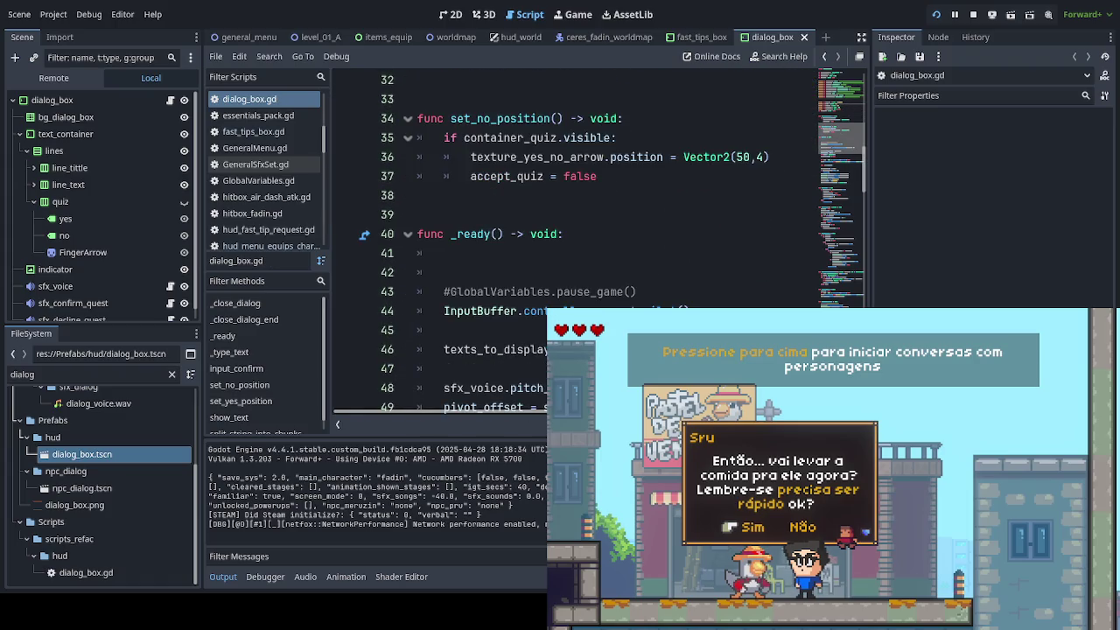
pyautogui.scroll(-2, 573, 240)
pyautogui.scroll(-1, 486, 237)
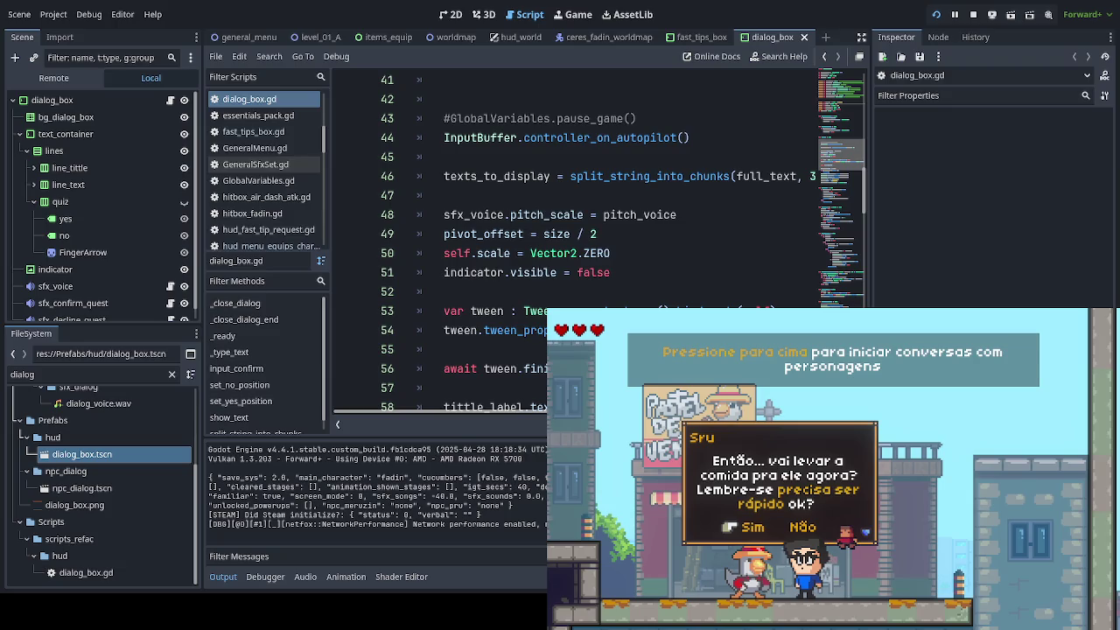
pyautogui.scroll(-4, 577, 236)
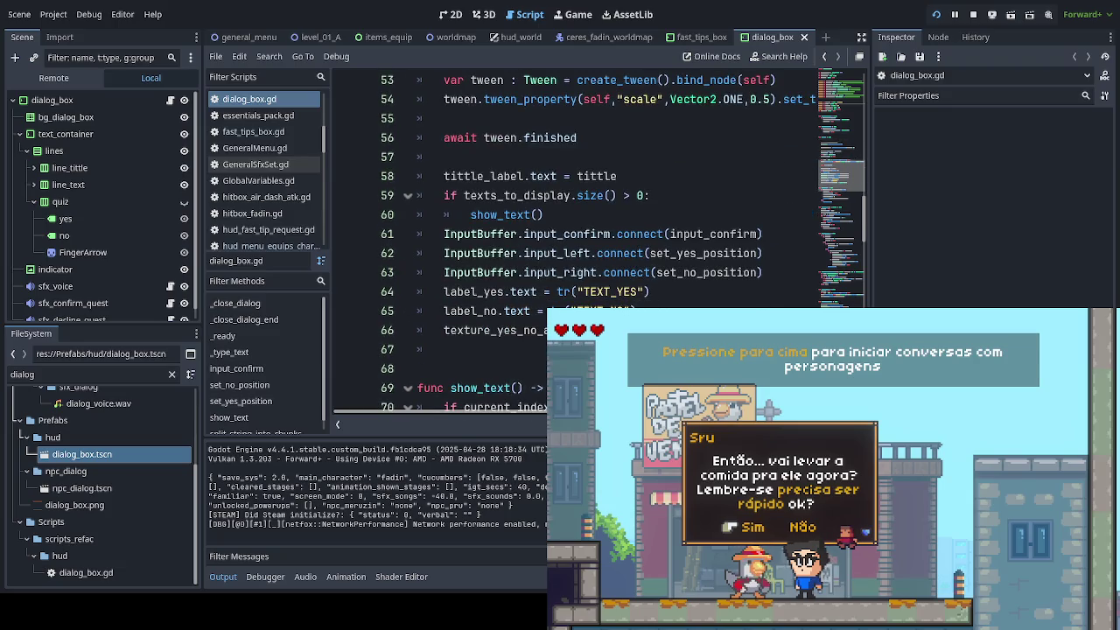
pyautogui.scroll(-6, 573, 237)
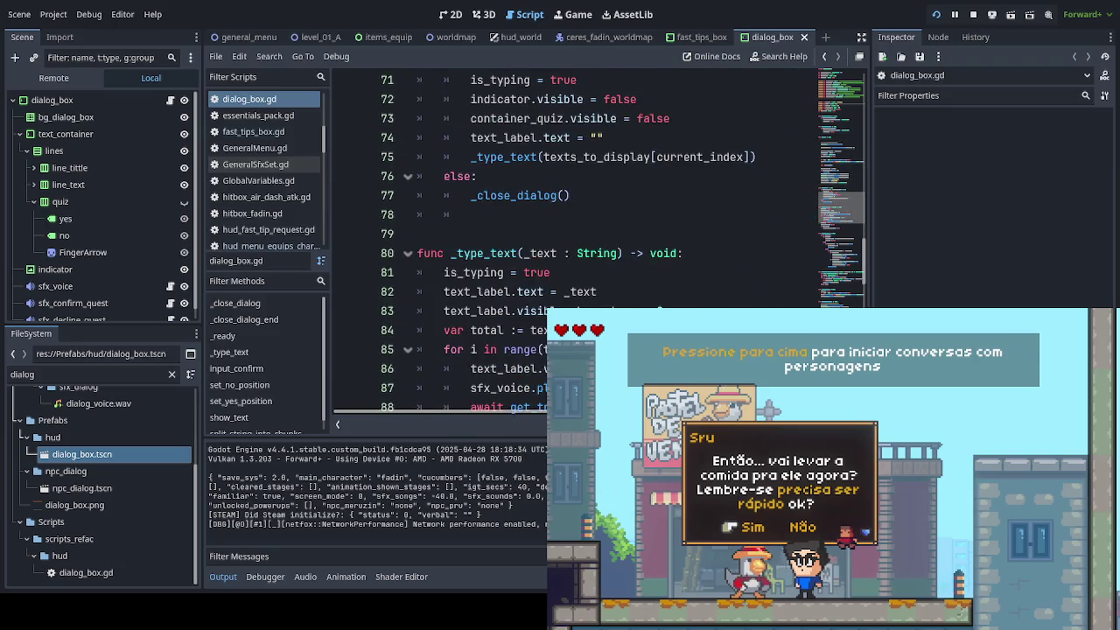
pyautogui.scroll(-1, 573, 236)
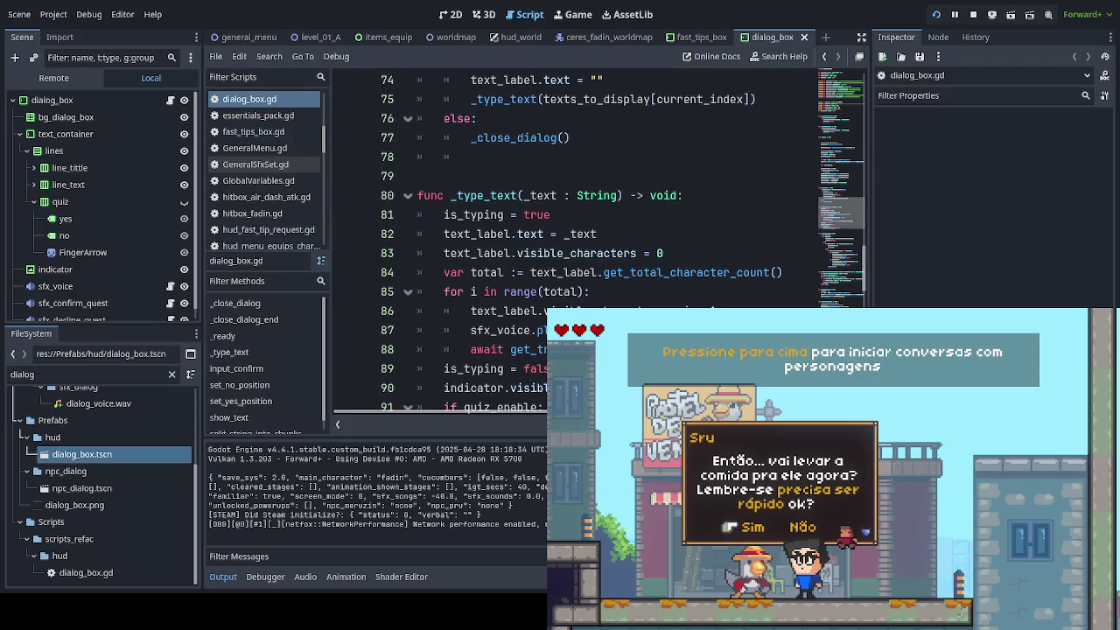
pyautogui.scroll(-1, 573, 237)
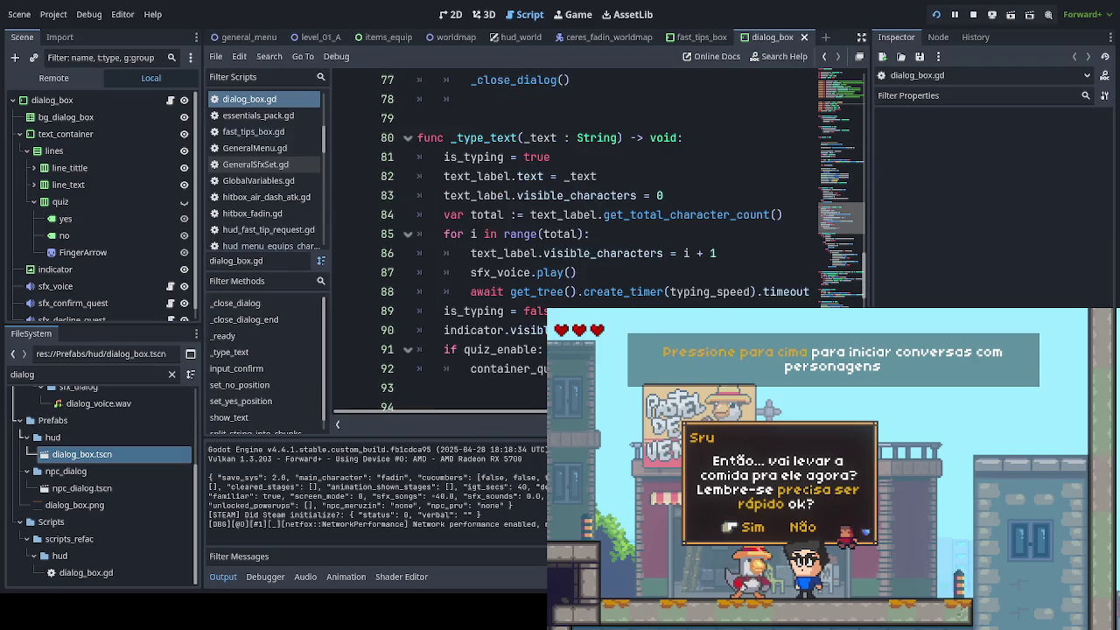
pyautogui.scroll(-2, 573, 236)
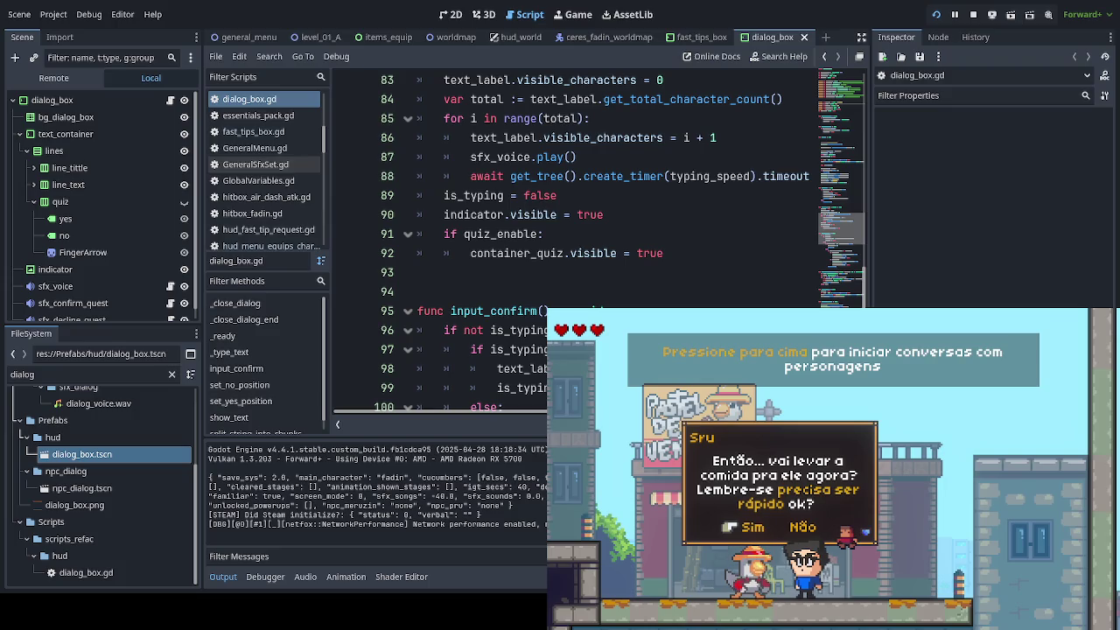
pyautogui.scroll(-2, 573, 236)
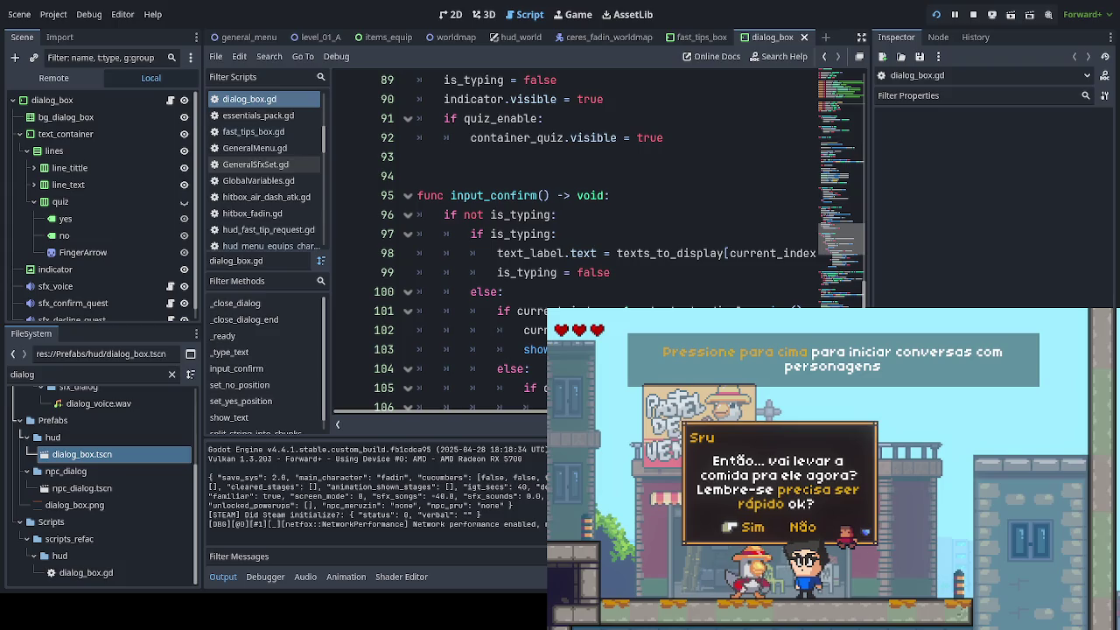
pyautogui.press('F8')
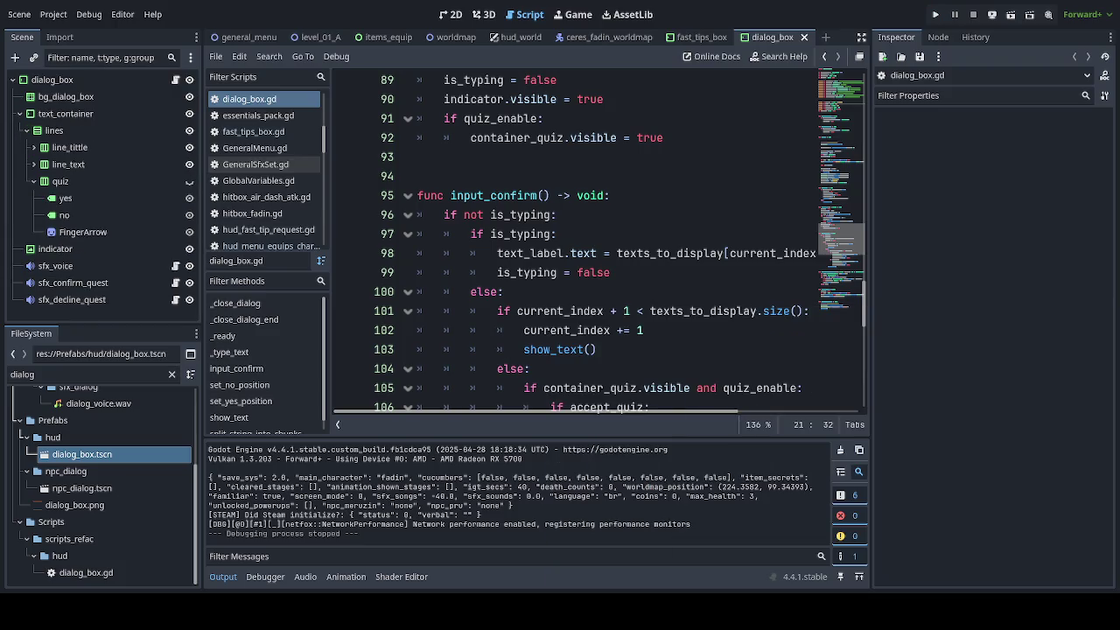
# Step: Relaunch the game, delete the stray character after else: on line 104, and search all files for 'Sru'
pyautogui.click(660, 368)
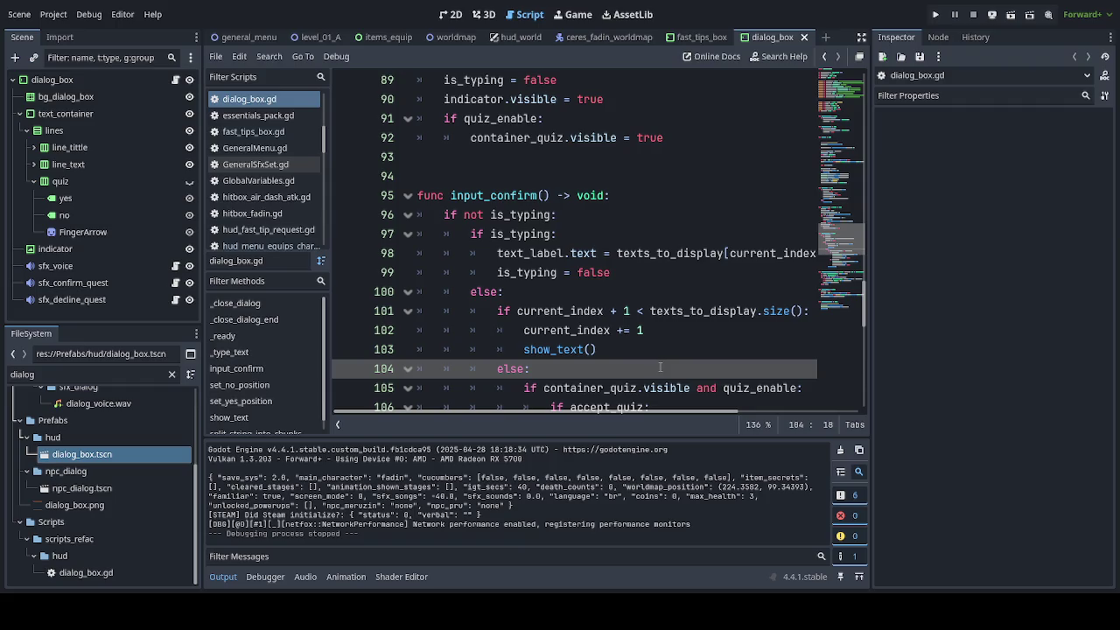
pyautogui.press('F5')
pyautogui.write('F')
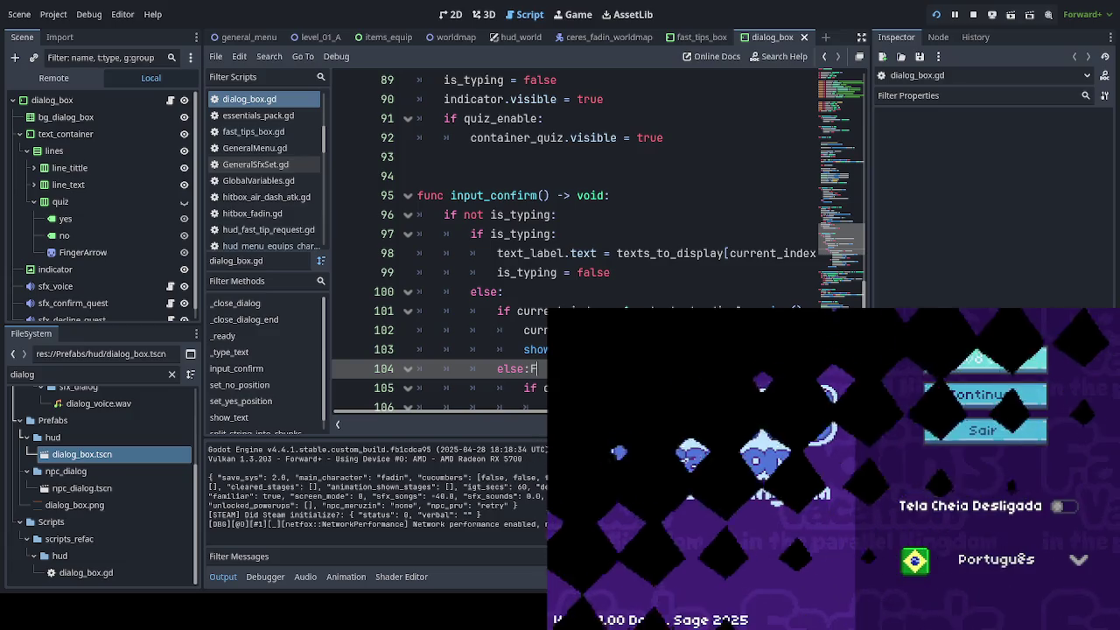
pyautogui.press('BackSpace')
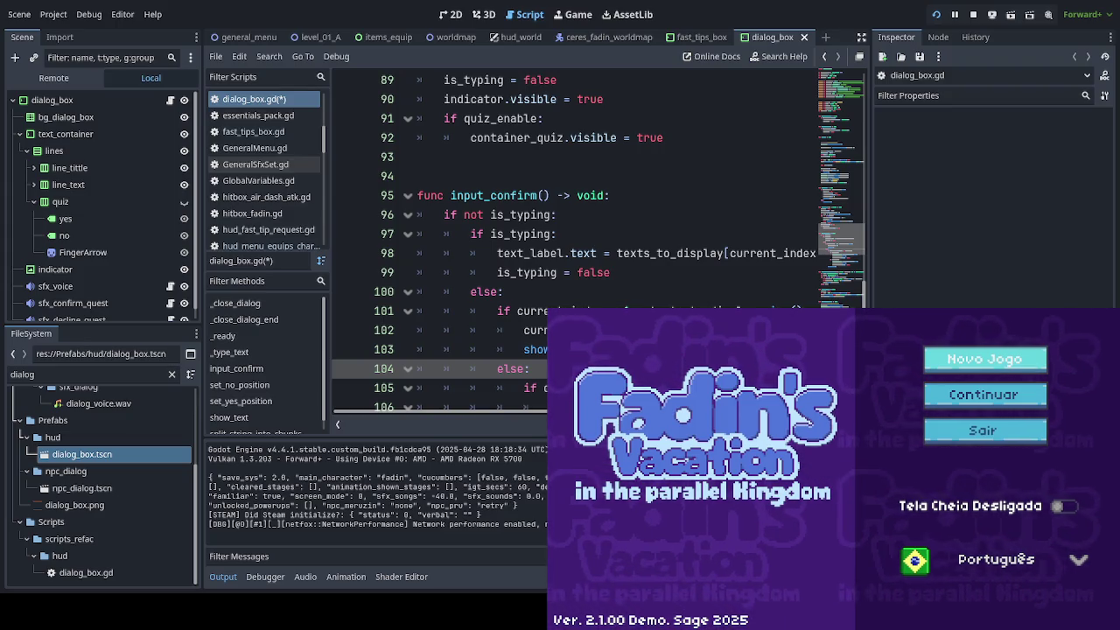
pyautogui.press('Return')
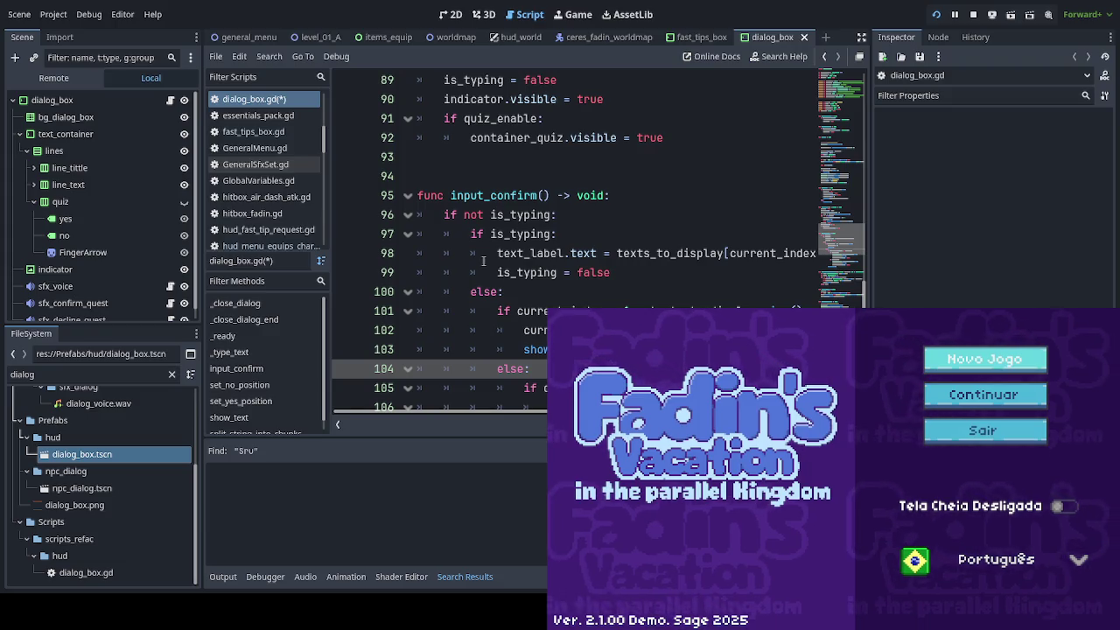
# Step: Play from the world map up to the chicken NPC, check its dialogue title reads Pru, then stop
pyautogui.click(534, 369)
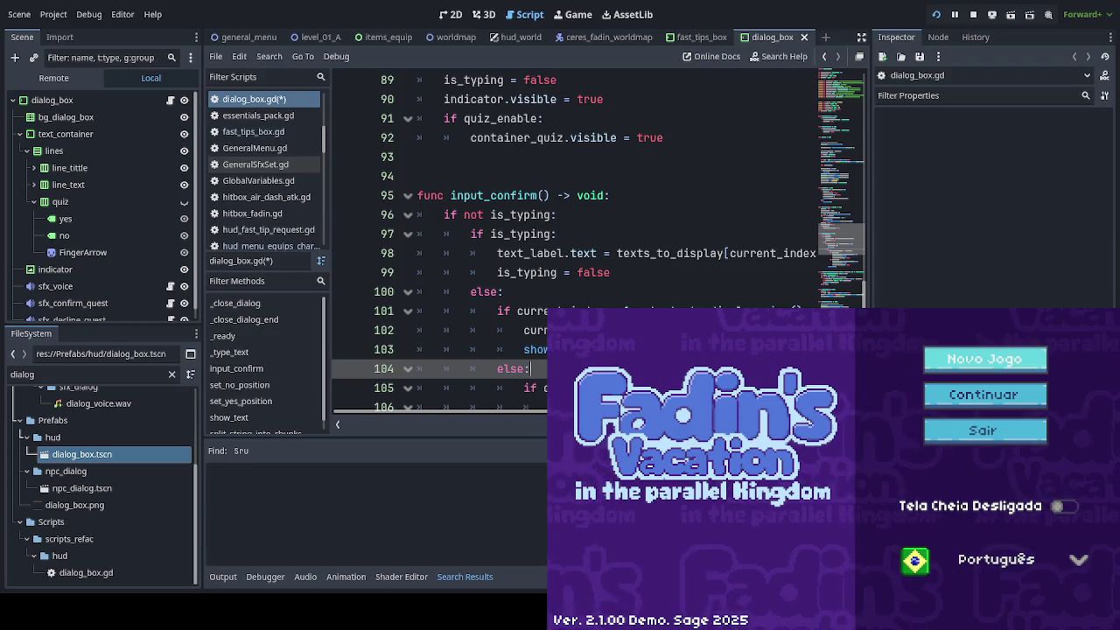
pyautogui.scroll(-3, 569, 245)
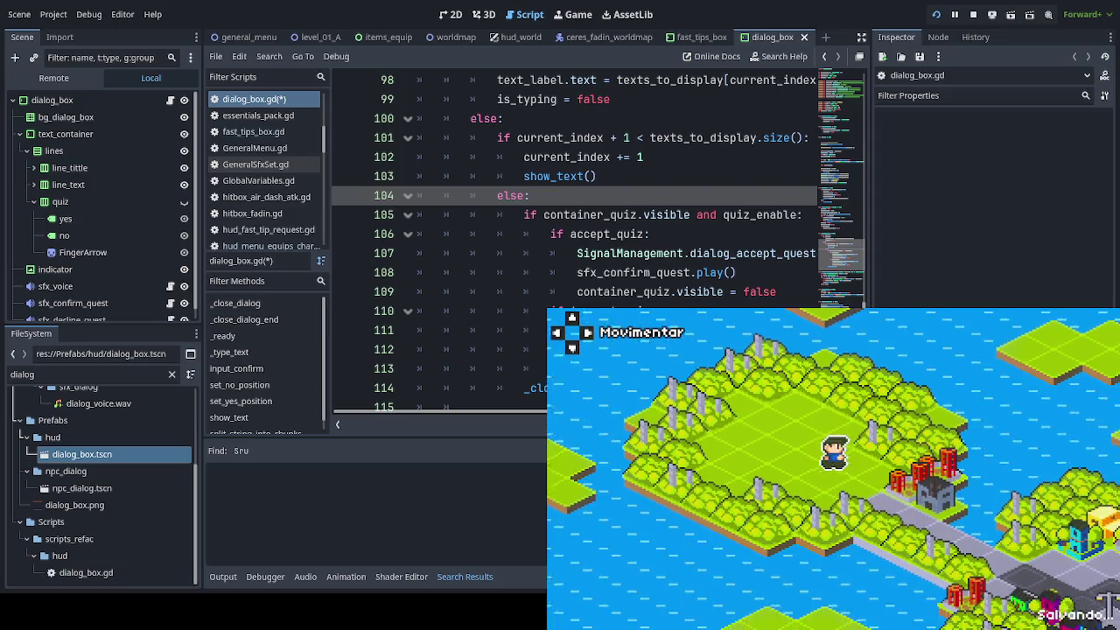
pyautogui.press('Right')
pyautogui.press('Return')
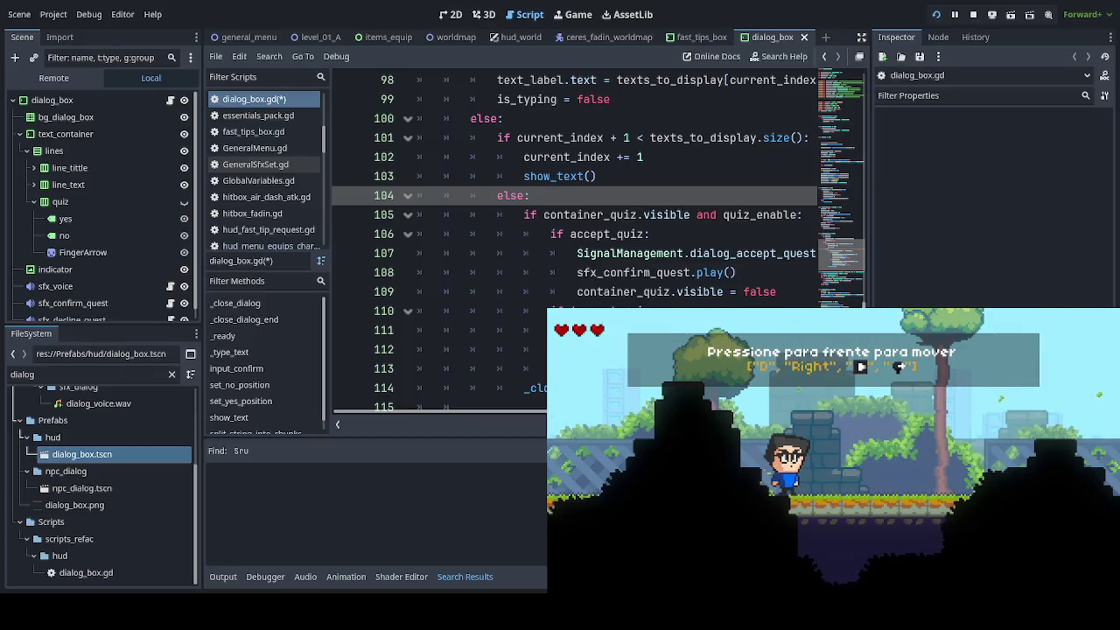
pyautogui.press('F1')
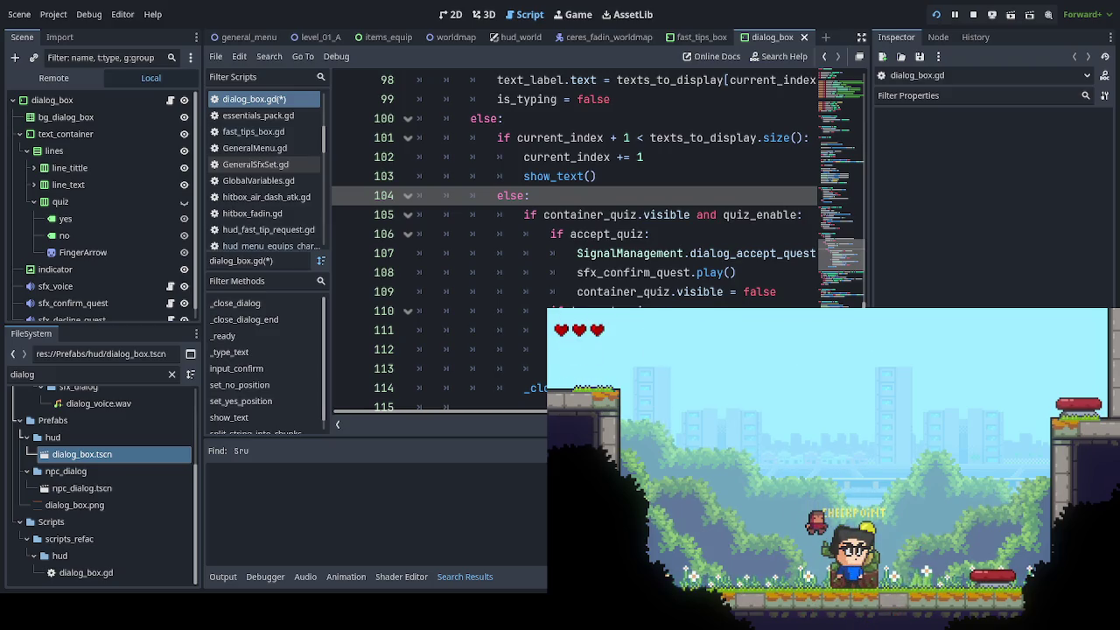
pyautogui.press('Right')
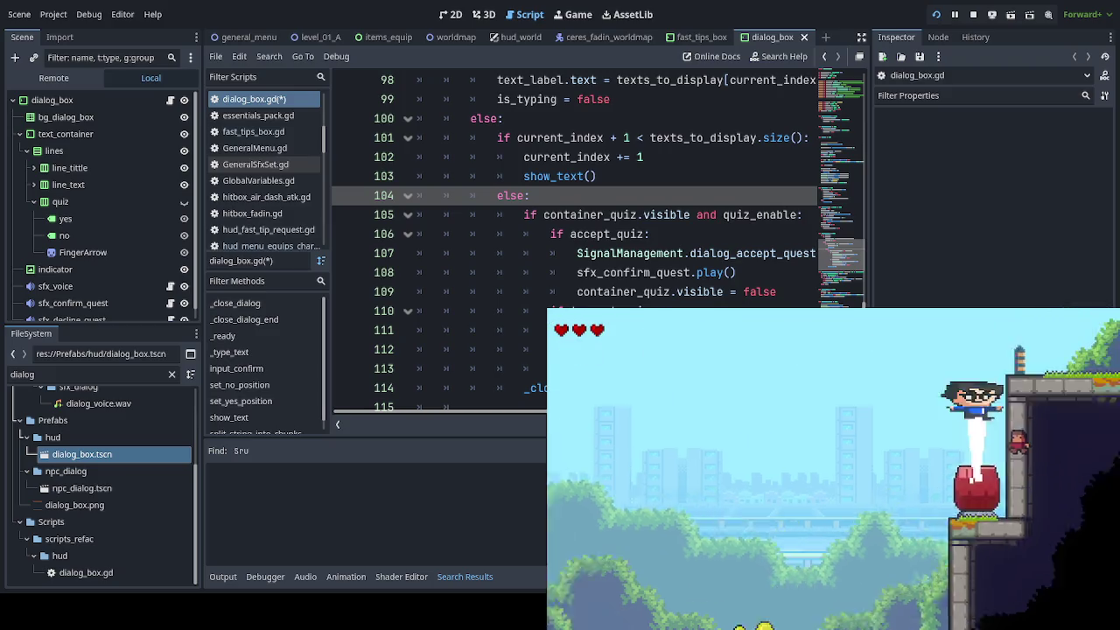
pyautogui.press('Right')
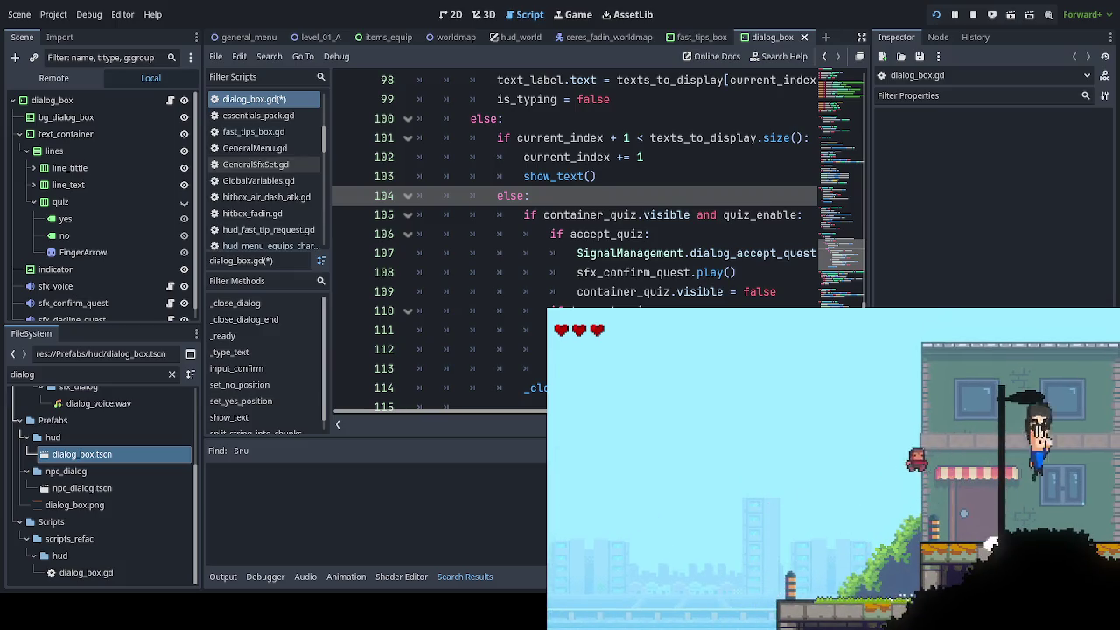
pyautogui.press('Right')
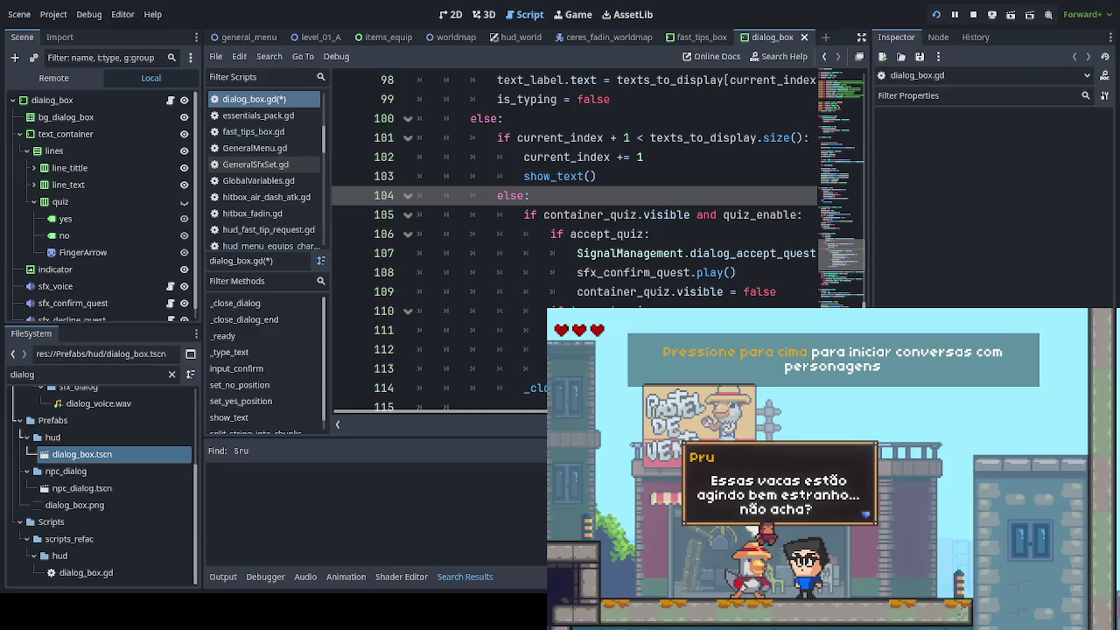
pyautogui.press('F8')
pyautogui.click(720, 291)
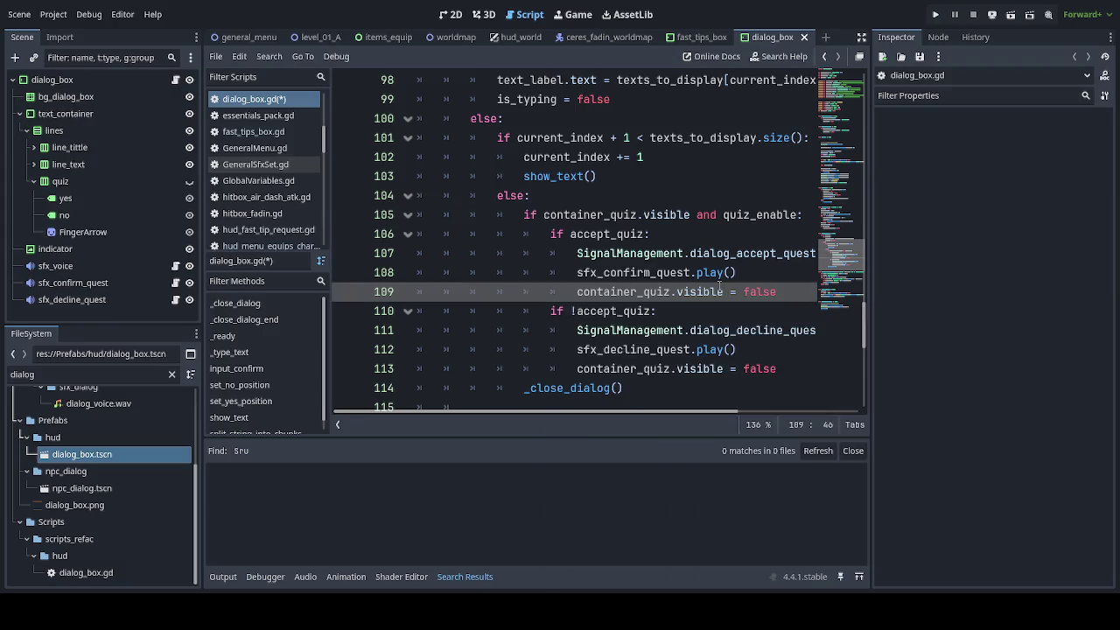
# Step: Save dialog_box.gd, relaunch, choose Continuar, and enter the Zé Walter 1 level
pyautogui.hotkey('ctrl', 's')
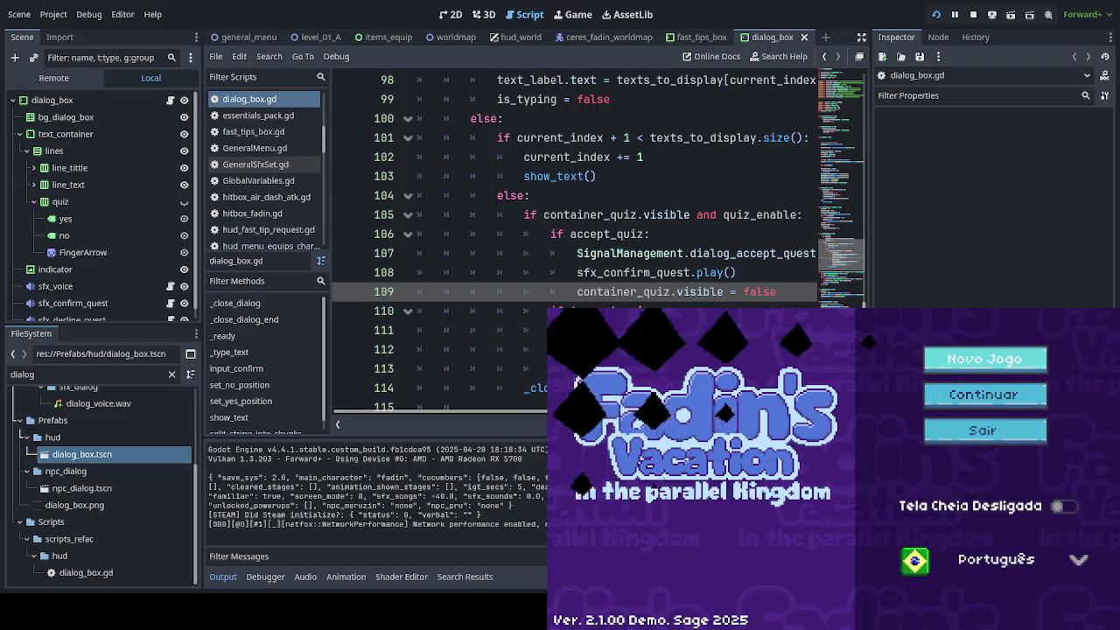
pyautogui.press('Return')
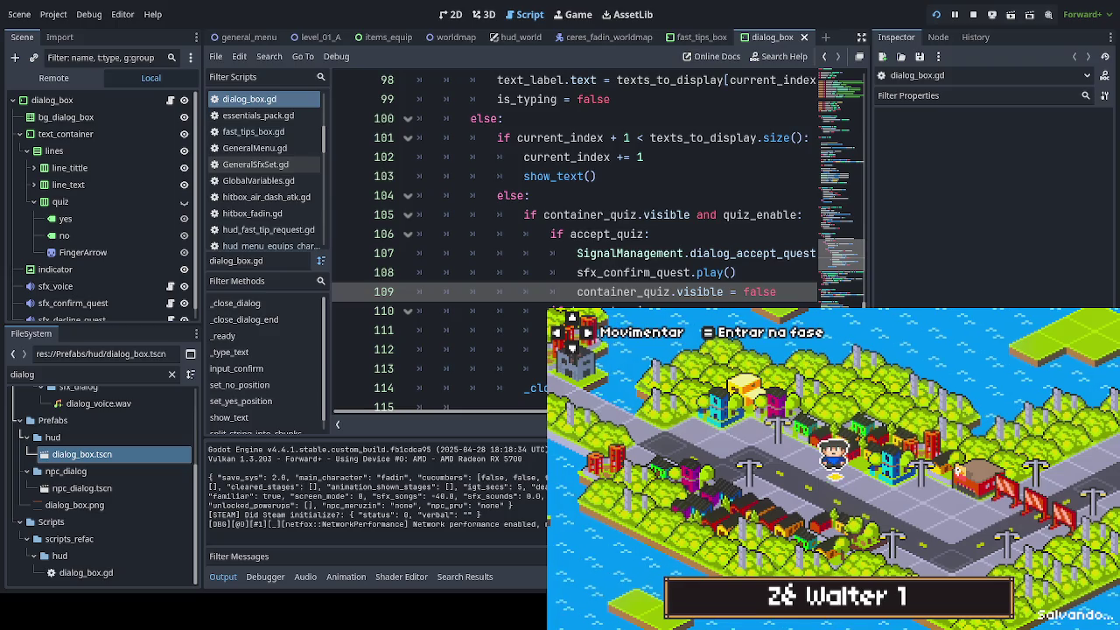
pyautogui.press('Return')
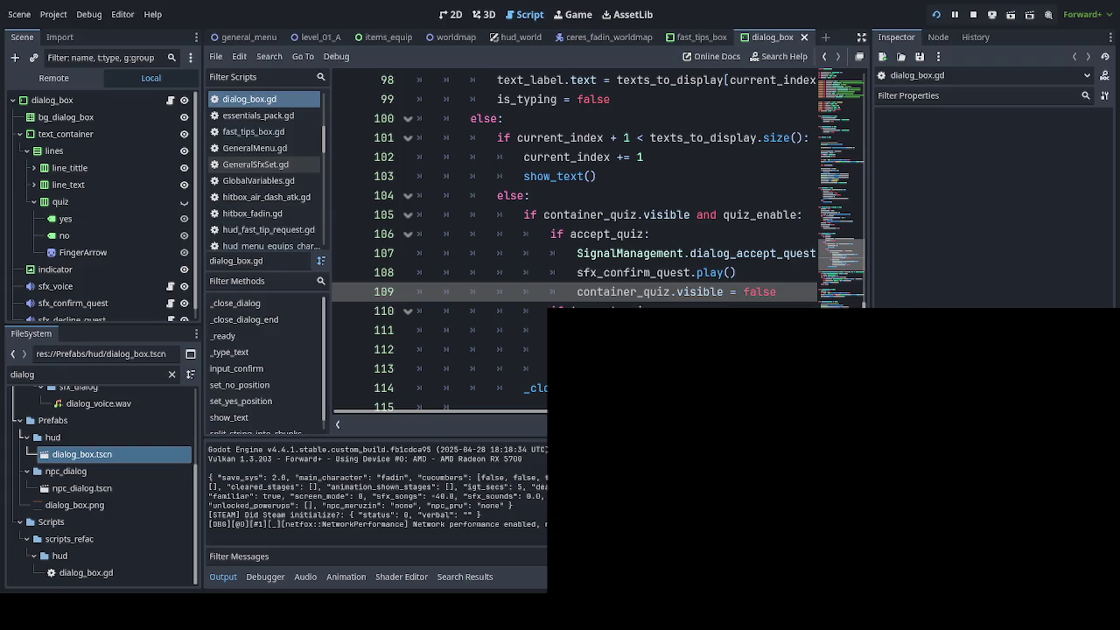
pyautogui.press('Right')
pyautogui.press('Right')
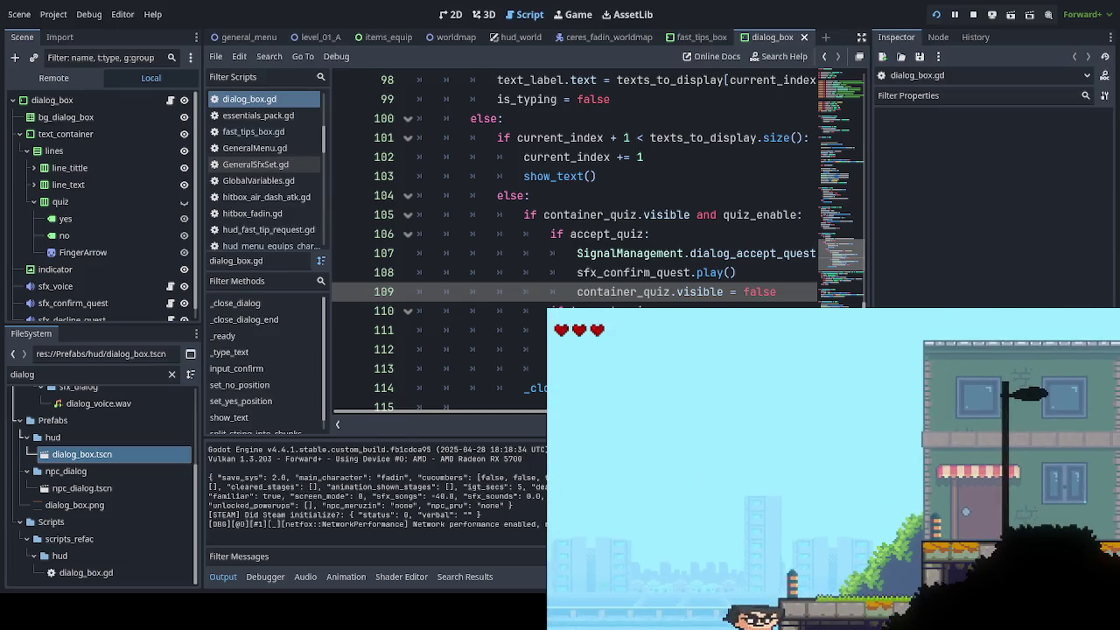
# Step: Talk to Pru at the pastel shop and answer her pastel-with-caldo-de-cana delivery question
pyautogui.press('Right')
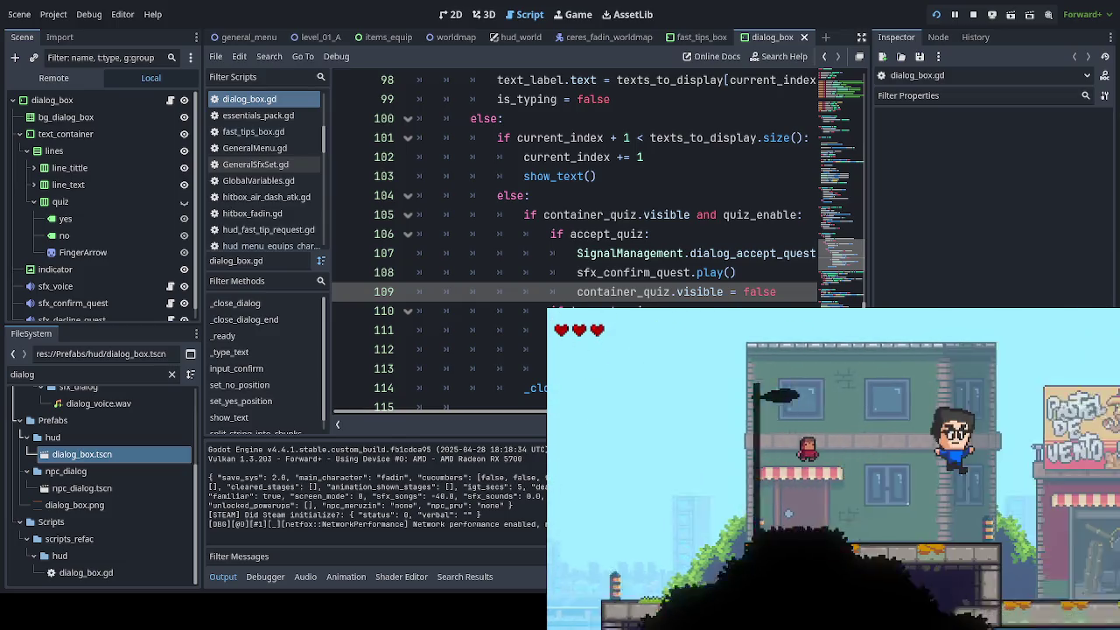
pyautogui.press('Right')
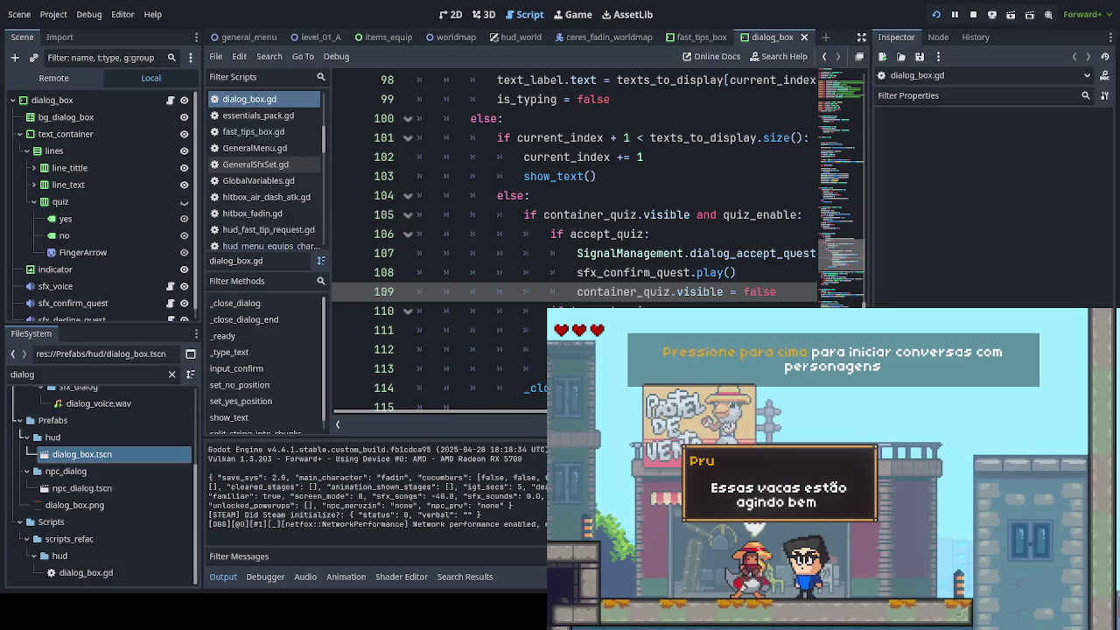
pyautogui.press('Up')
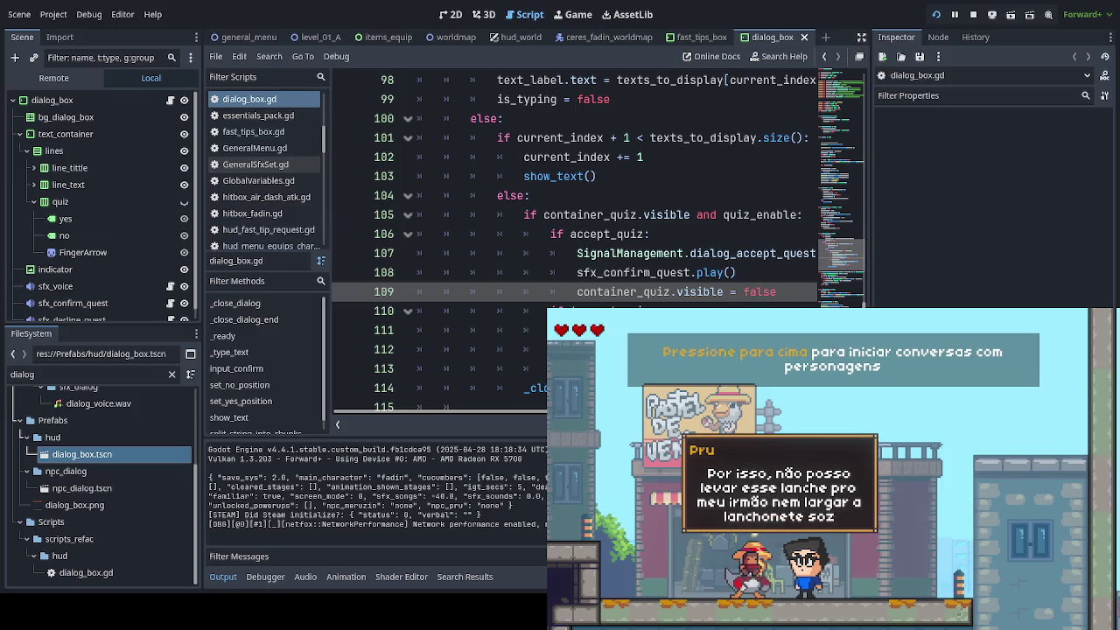
pyautogui.press('Up')
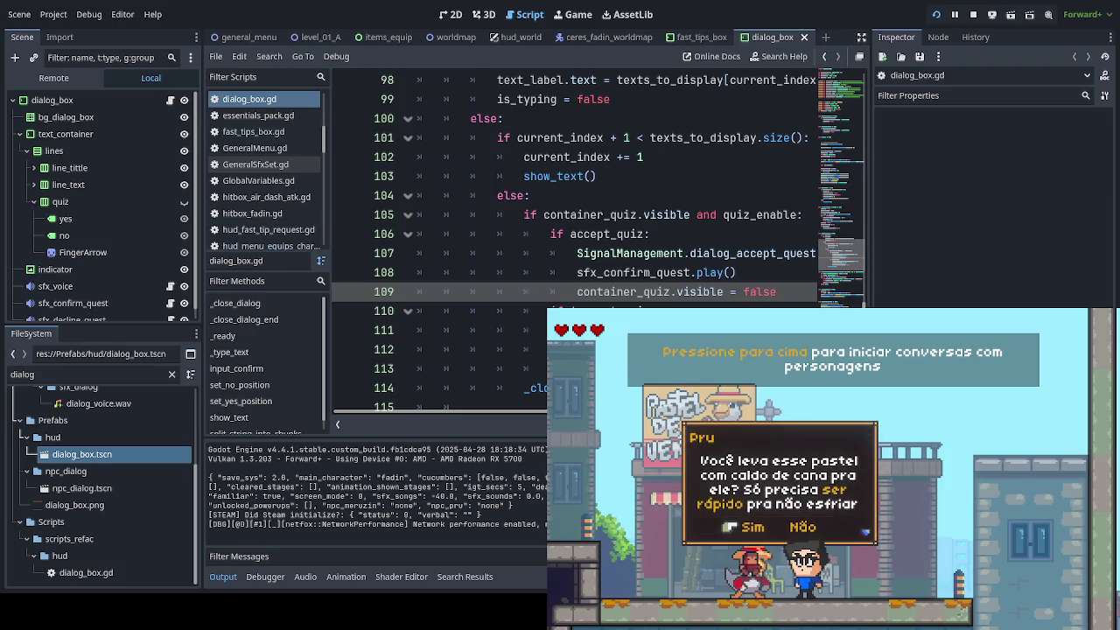
pyautogui.press('Return')
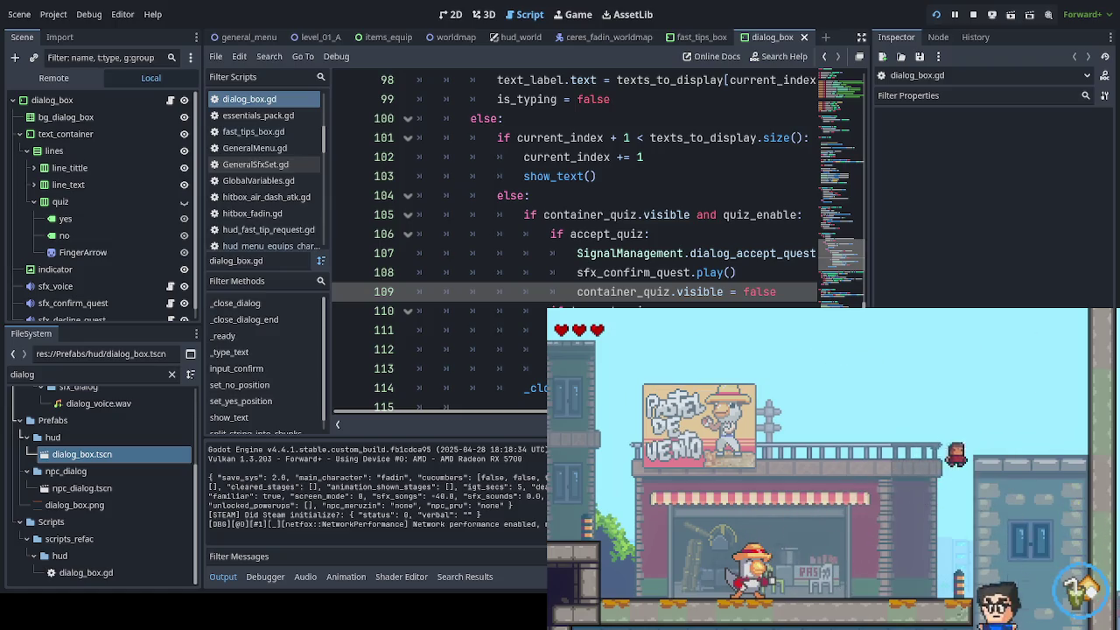
# Step: Climb past the balloon cows into the cow room and collect the heart
pyautogui.press('Left')
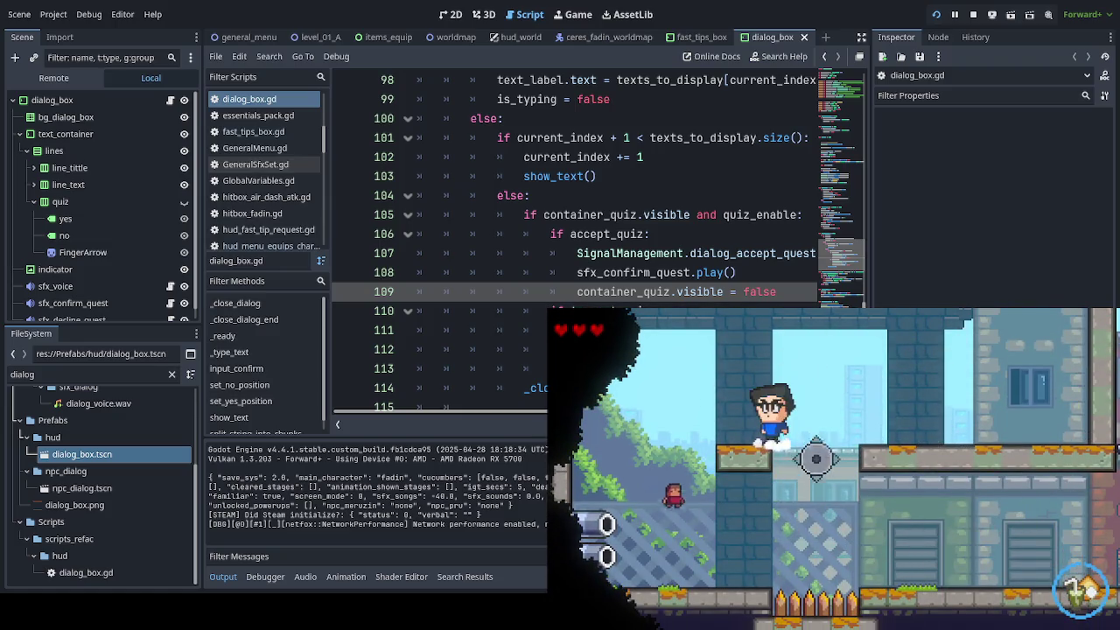
pyautogui.press('Right')
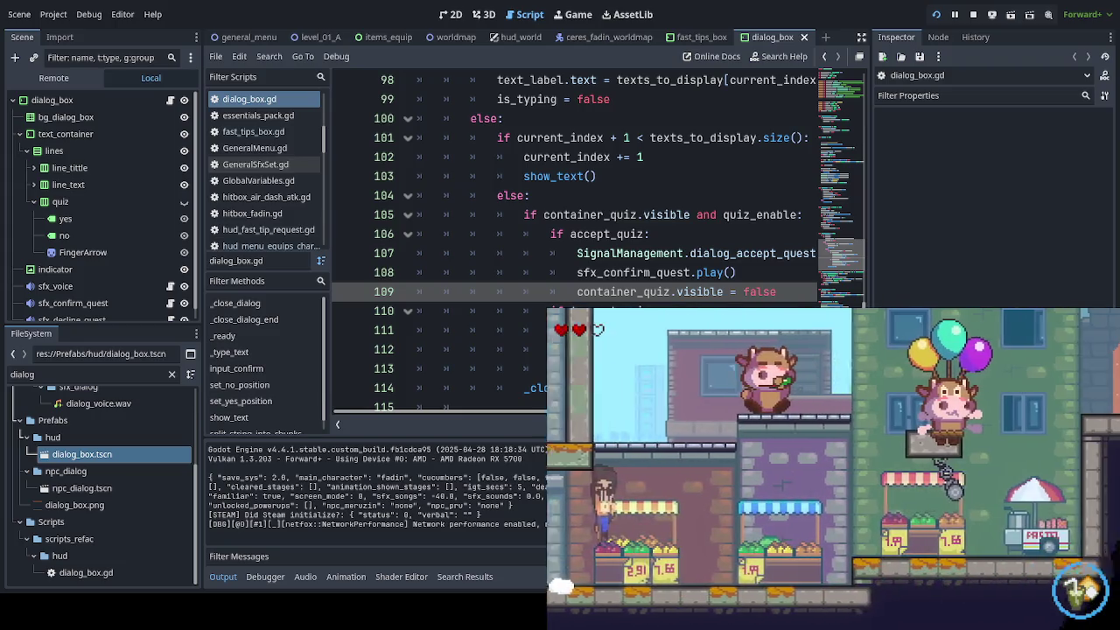
pyautogui.press('Right')
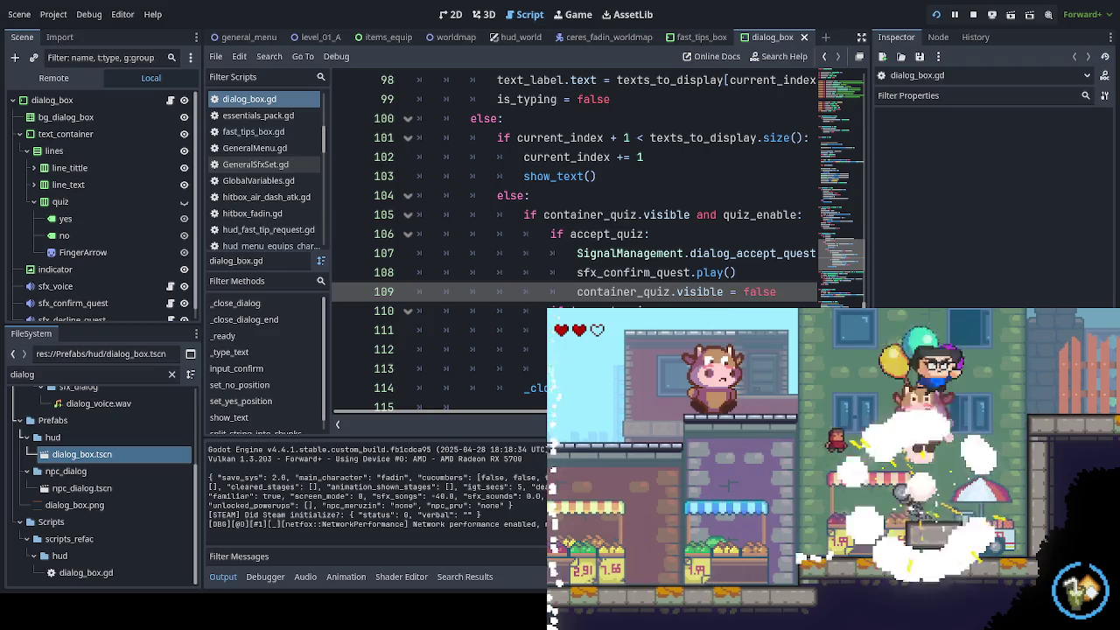
pyautogui.press('Right')
pyautogui.press('space')
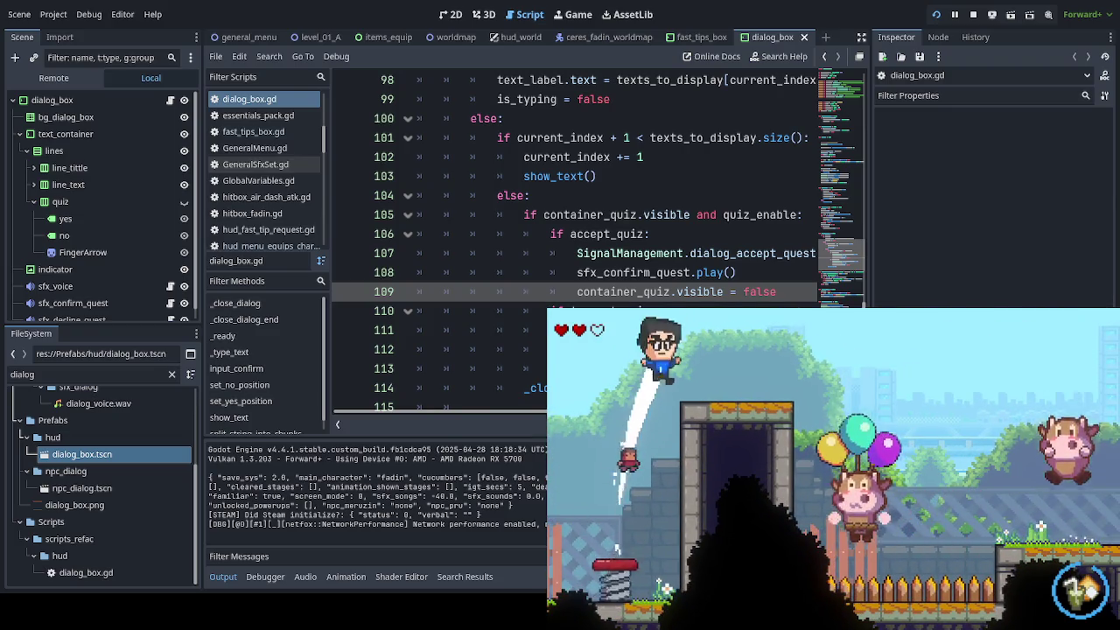
pyautogui.press('Right')
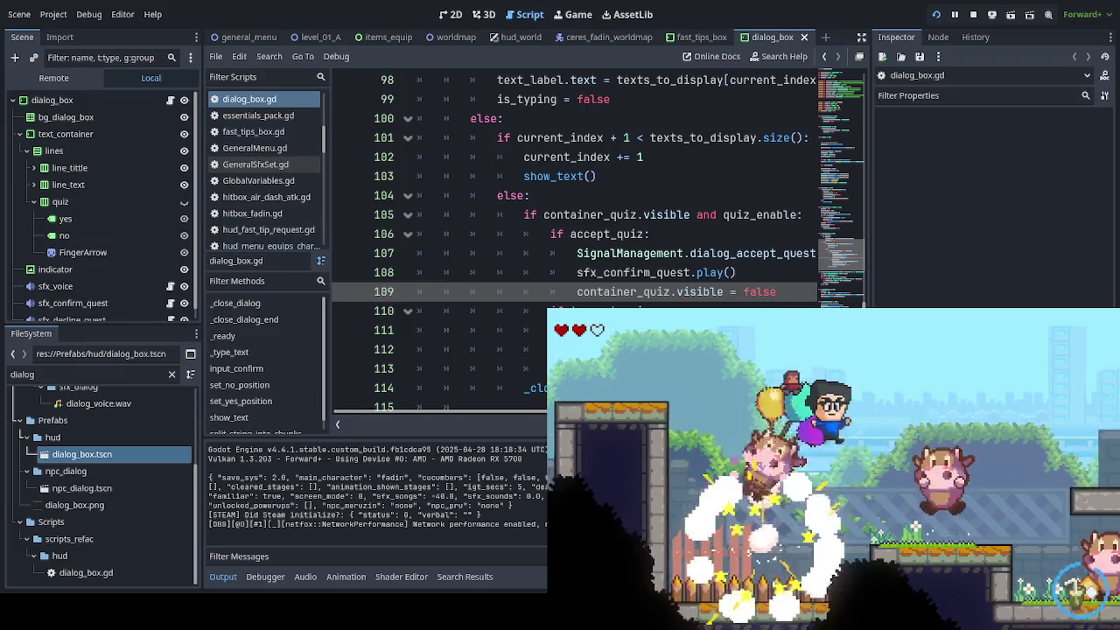
pyautogui.press('Right')
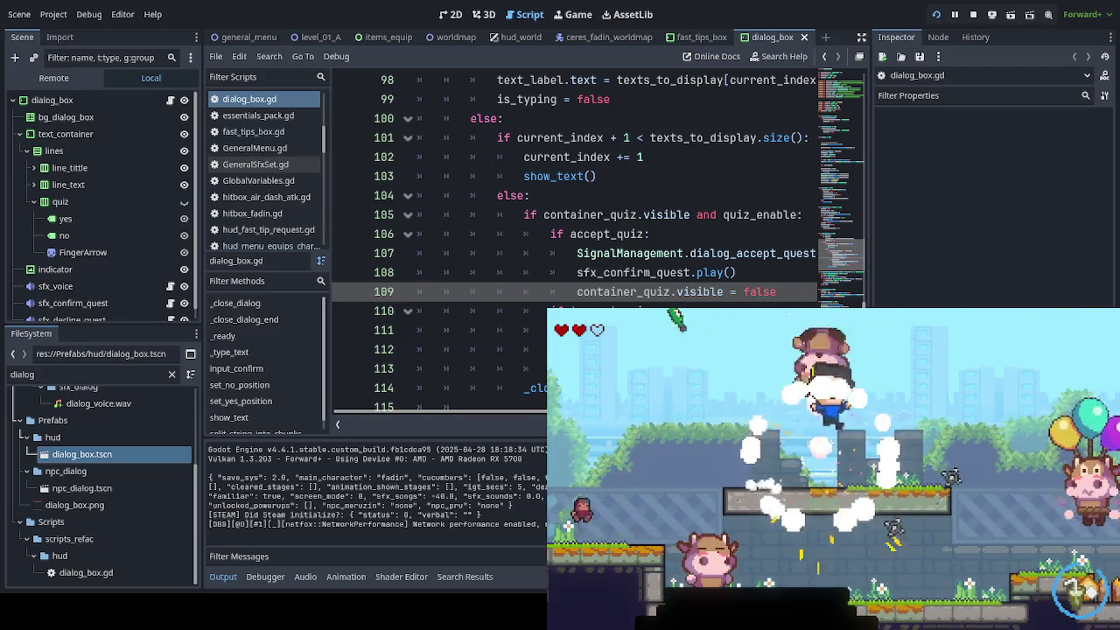
pyautogui.press('Right')
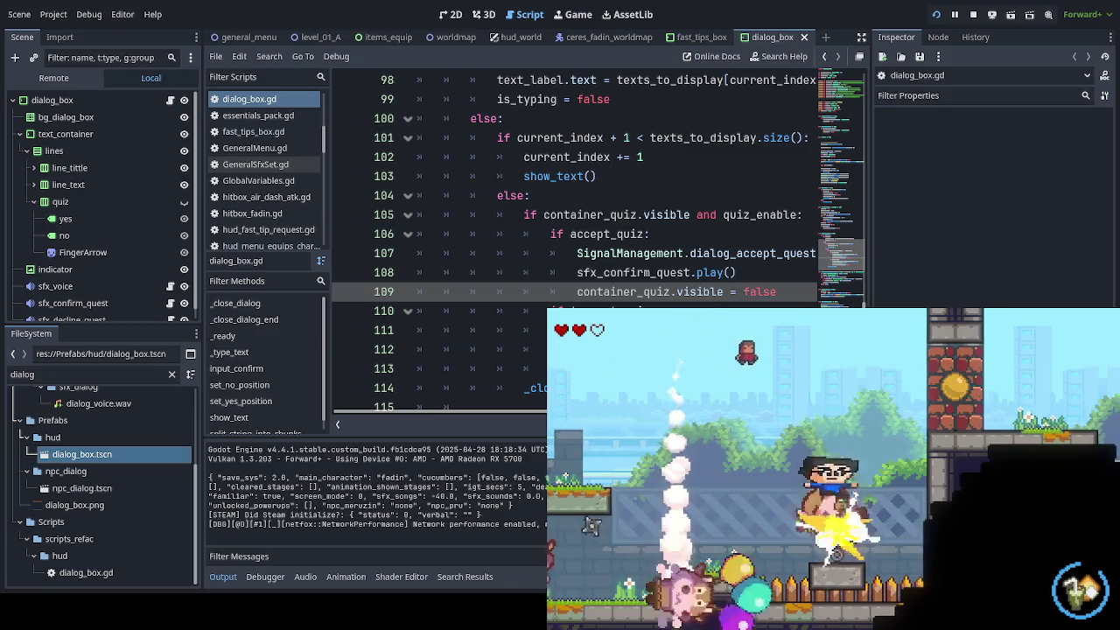
pyautogui.press('Right')
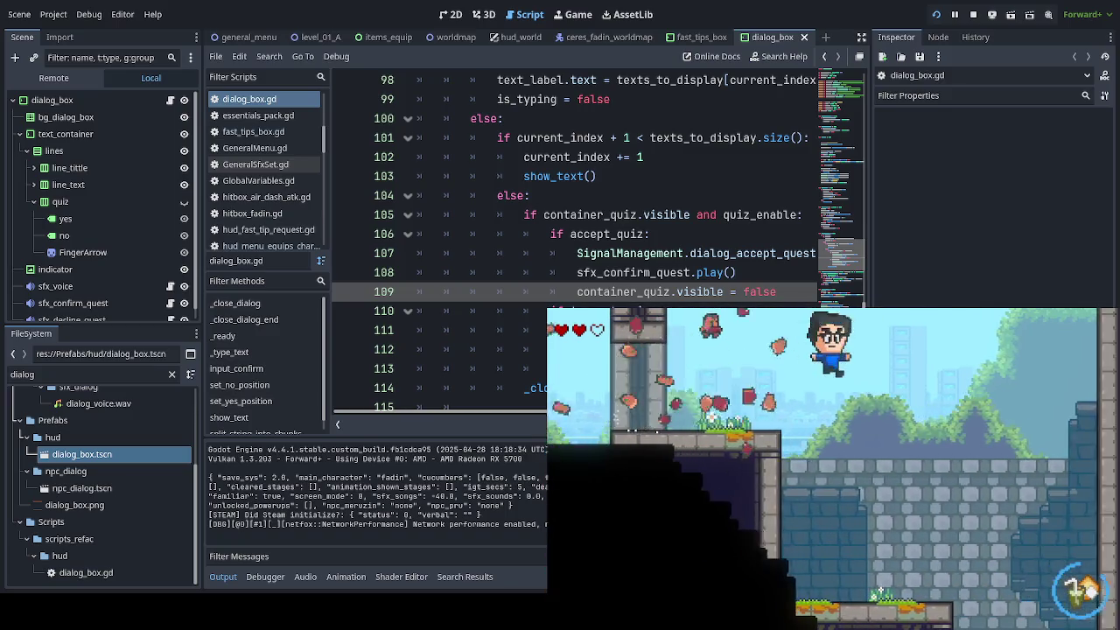
pyautogui.press('Right')
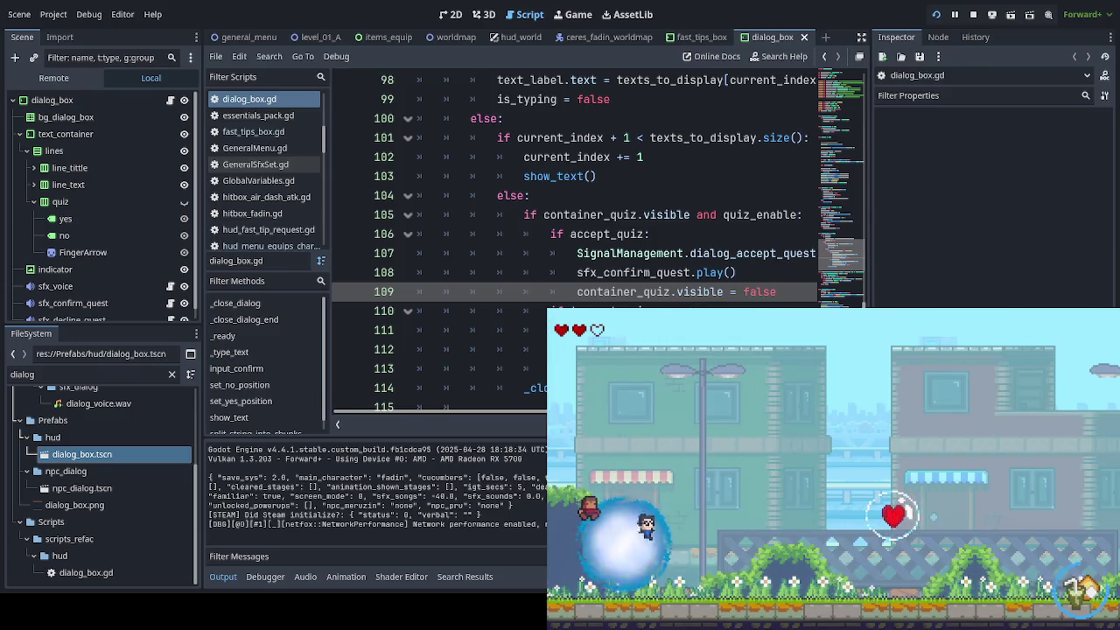
pyautogui.press('Right')
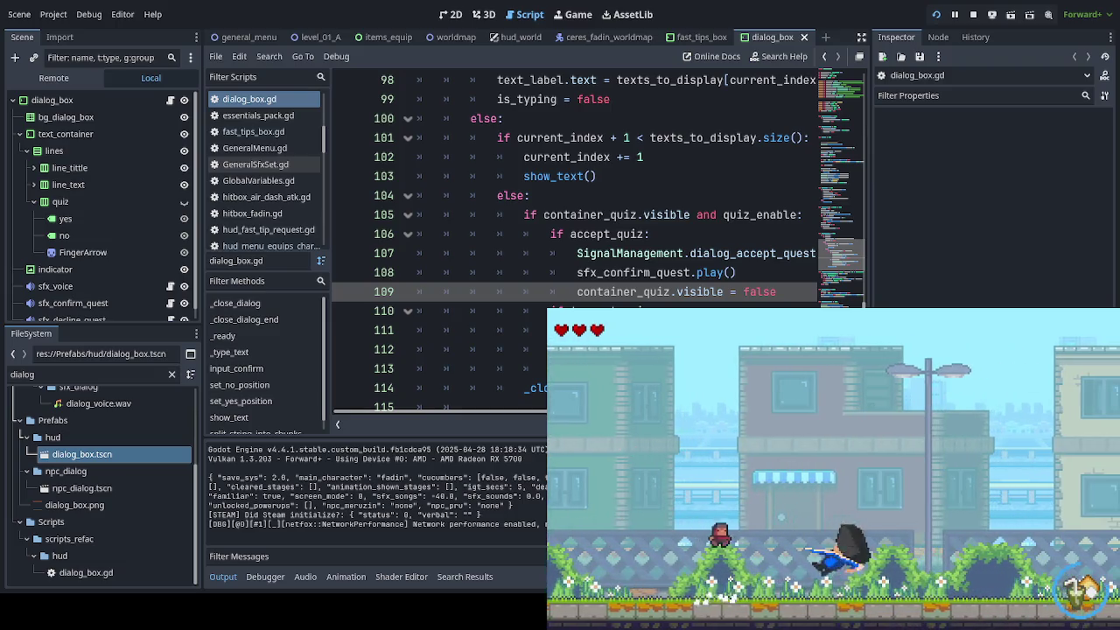
# Step: Fight past the police-hat enemies, climb the ladder and escalator, and reach Zeki in the tower room
pyautogui.press('Right')
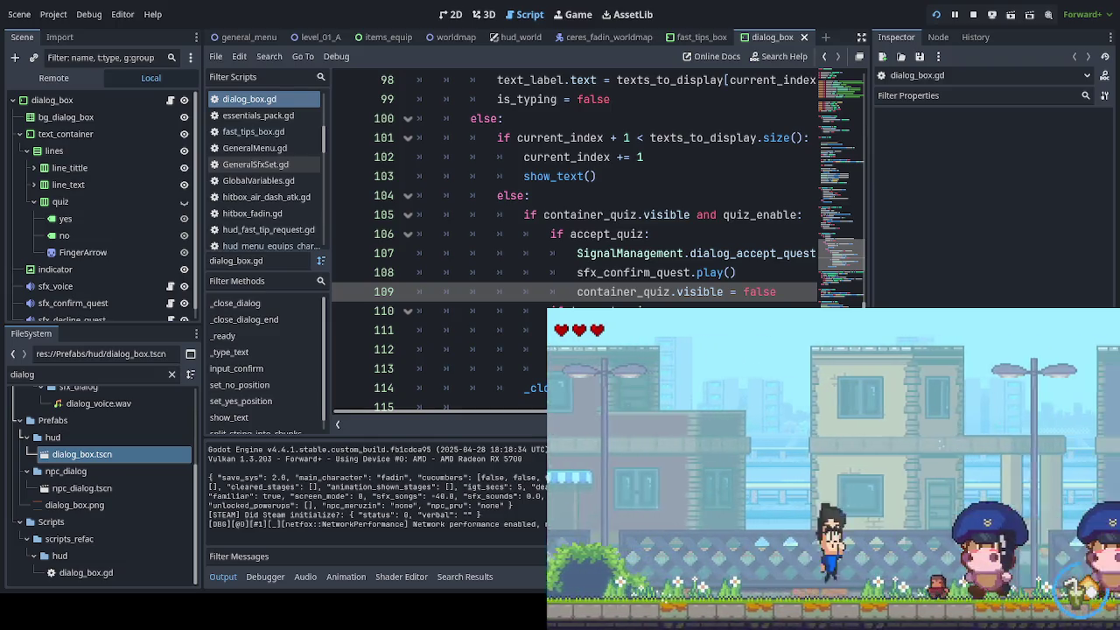
pyautogui.press('Right')
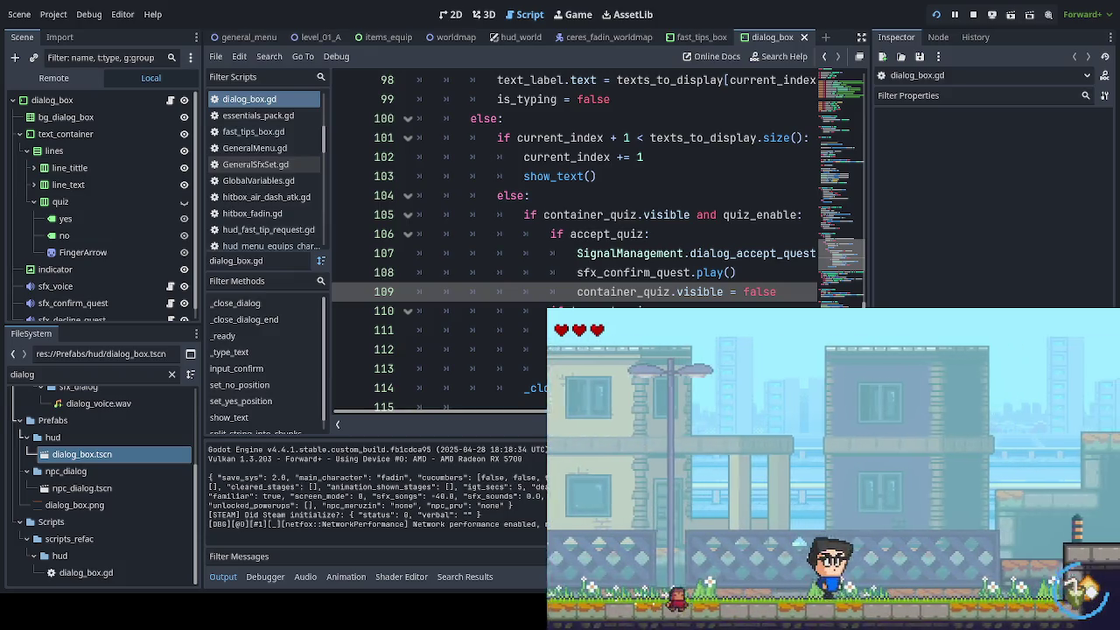
pyautogui.press('Right')
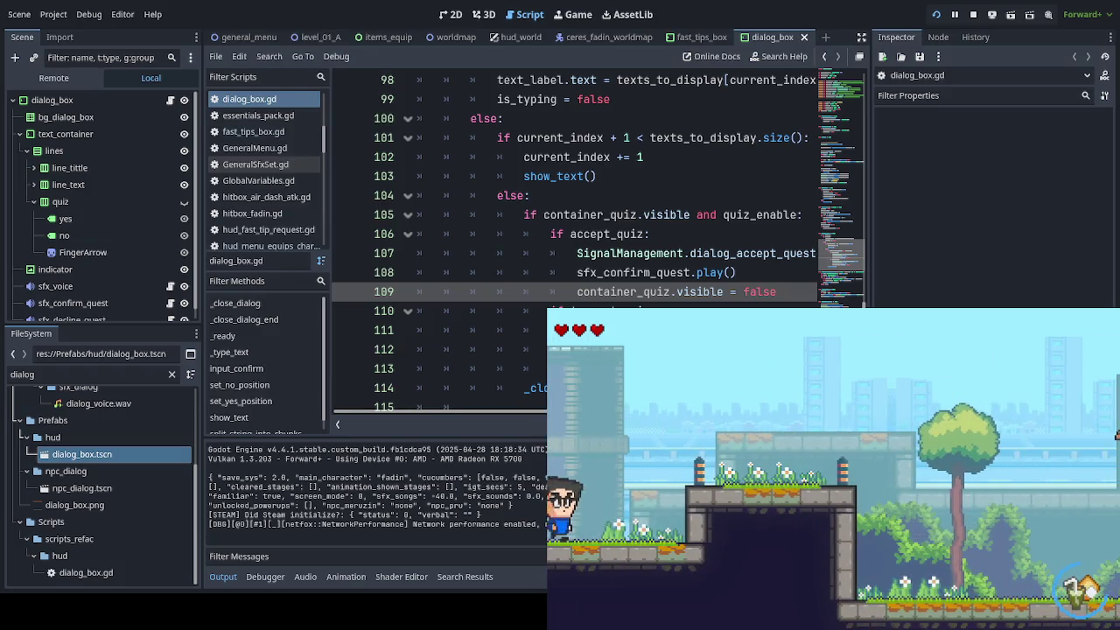
pyautogui.press('Right')
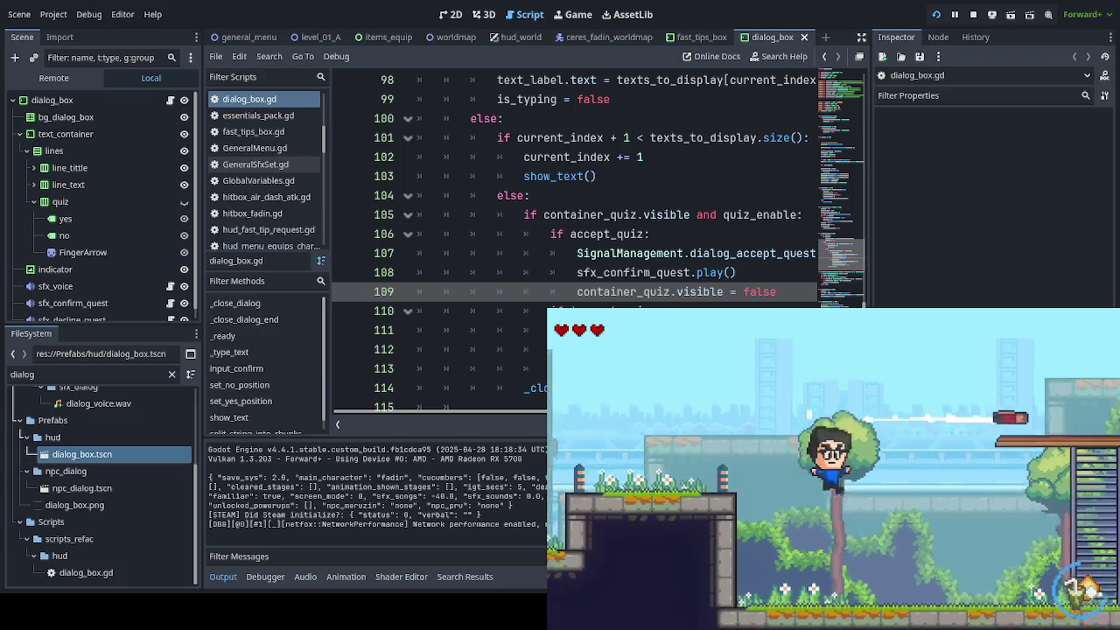
pyautogui.press('Up')
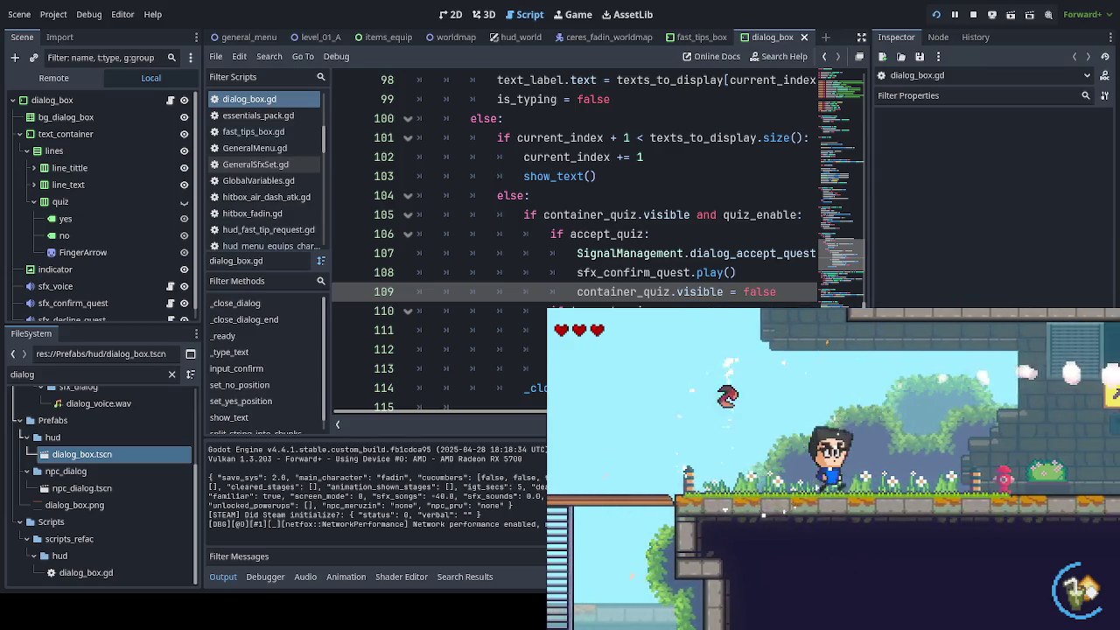
pyautogui.press('Right')
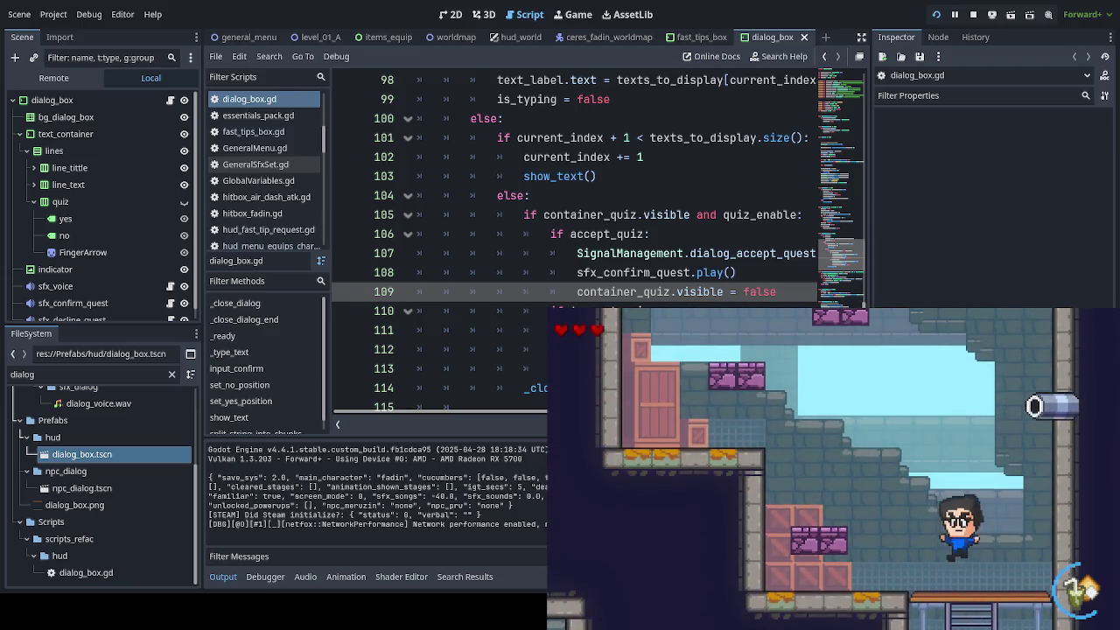
pyautogui.press('Right')
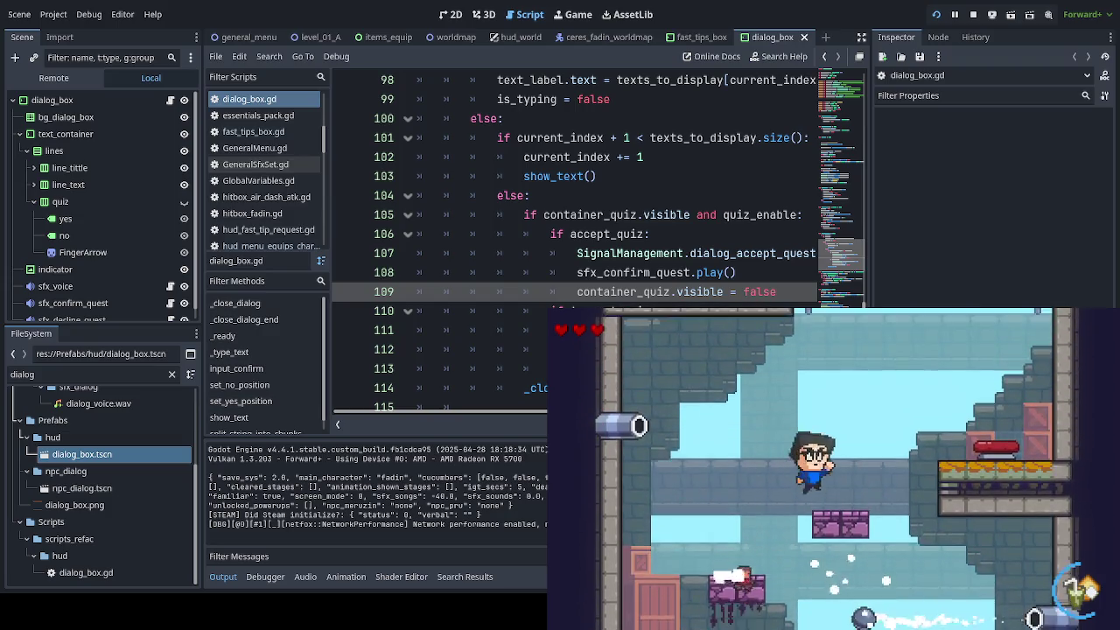
pyautogui.press('Left')
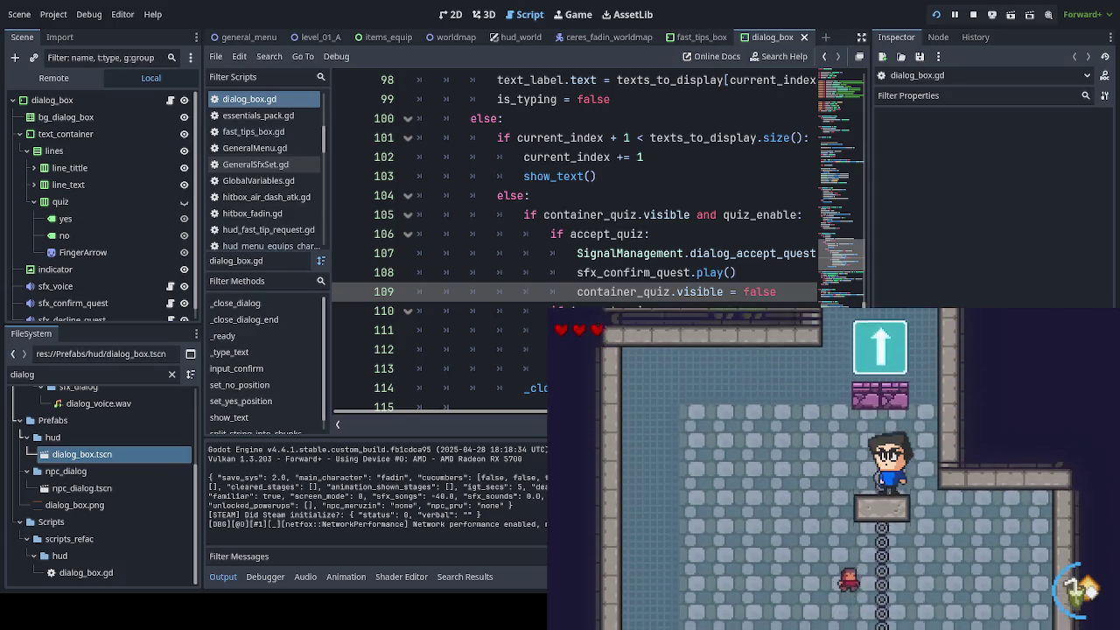
pyautogui.press('Left')
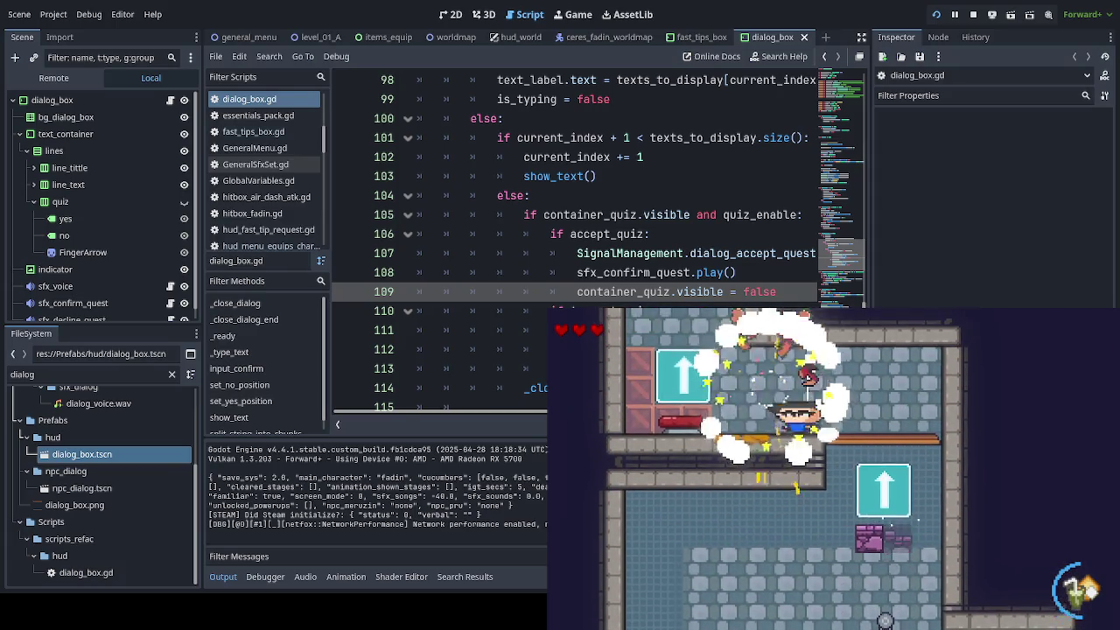
pyautogui.press('Right')
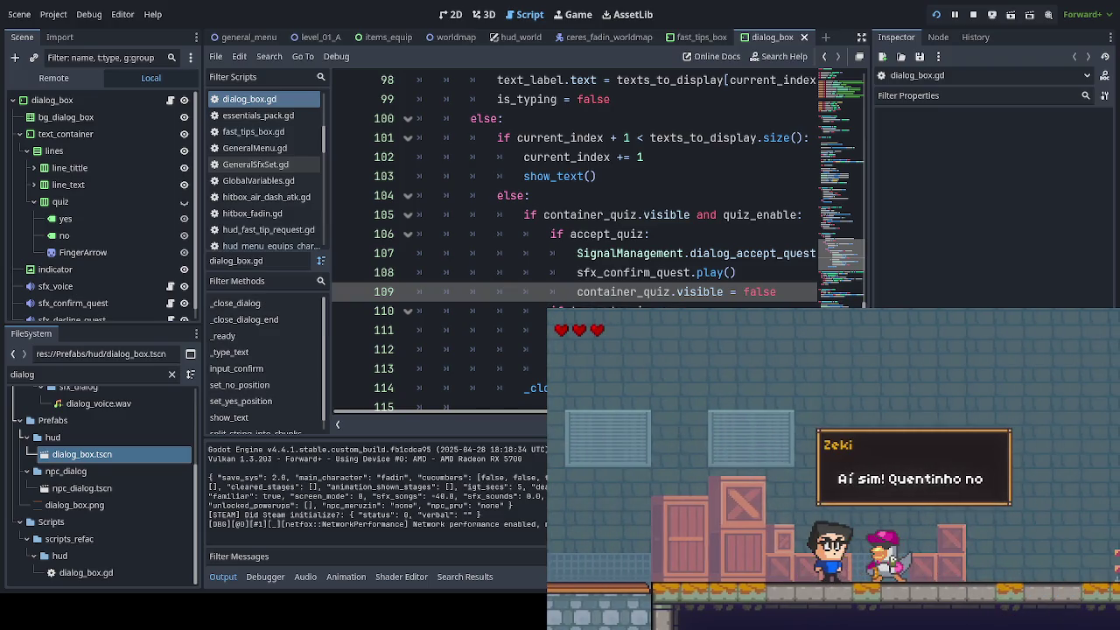
# Step: Read through and close Zeki's dialogue, then dash right to complete the Zé Walter 1 level
pyautogui.press('Return')
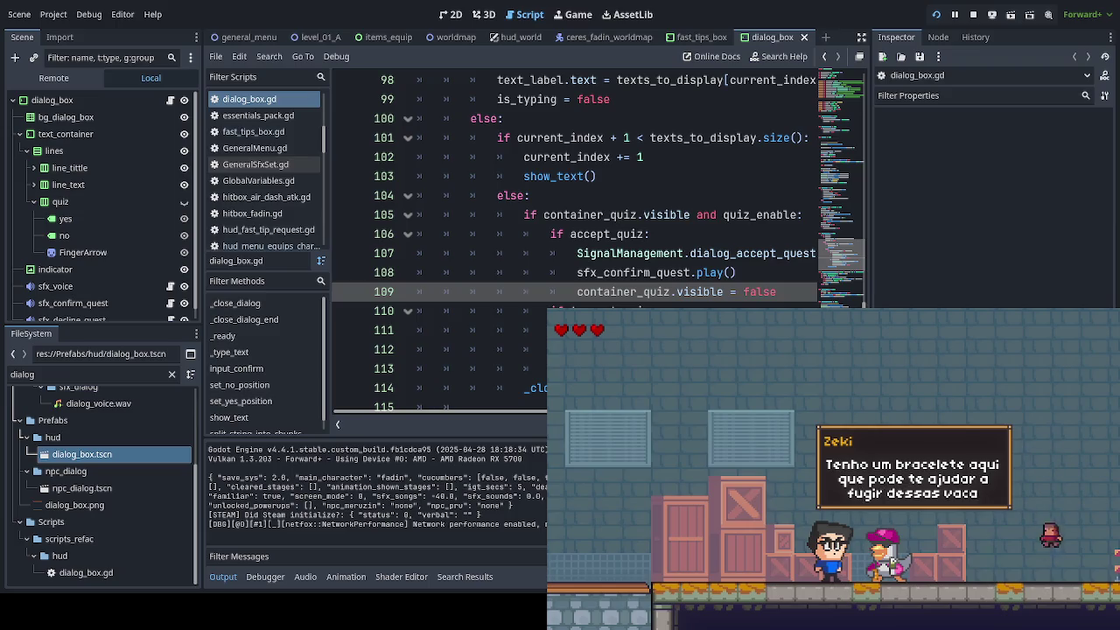
pyautogui.press('Return')
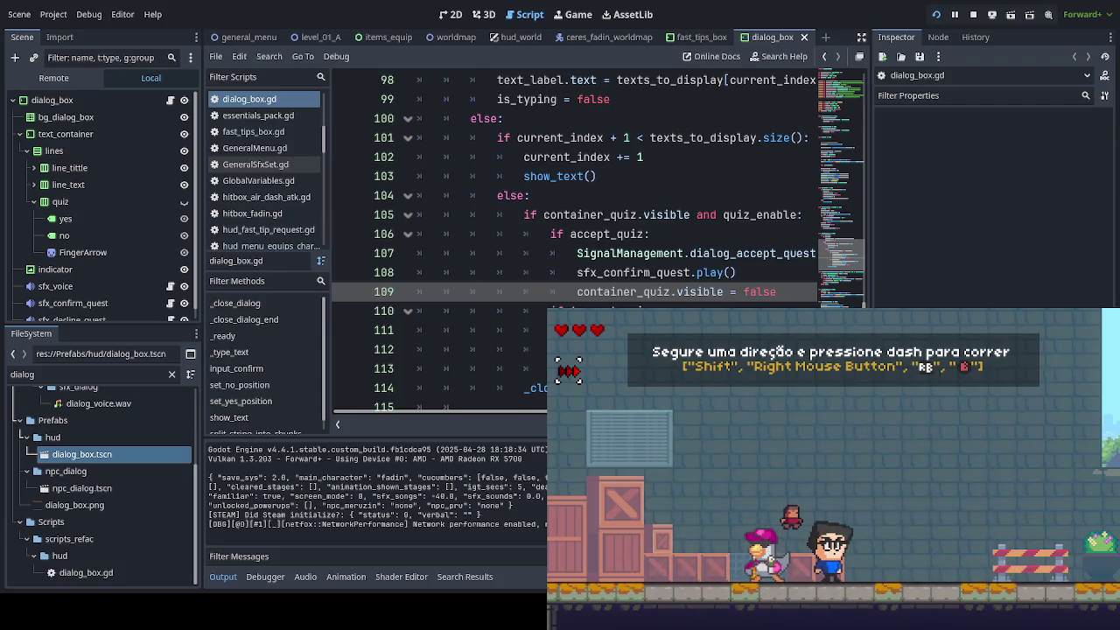
pyautogui.press('Right')
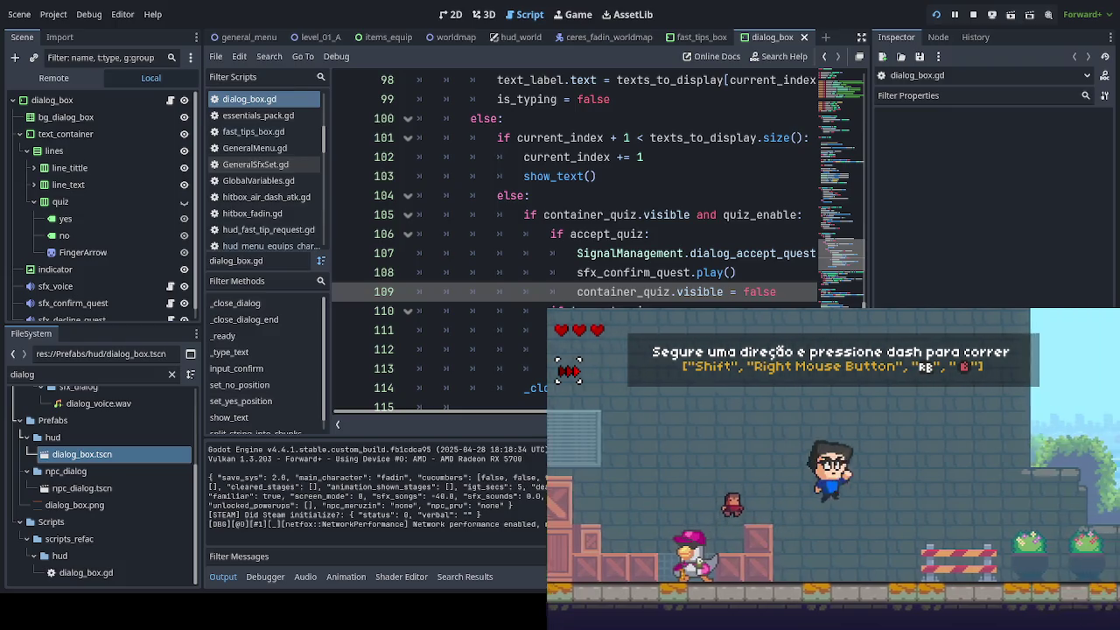
pyautogui.press('shift')
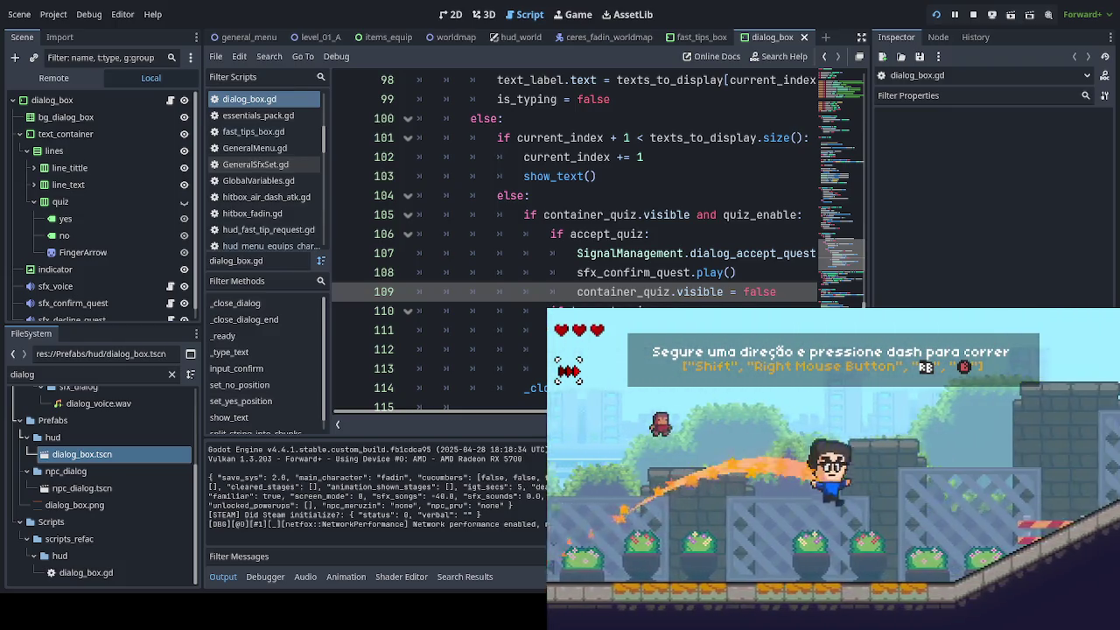
pyautogui.press('shift')
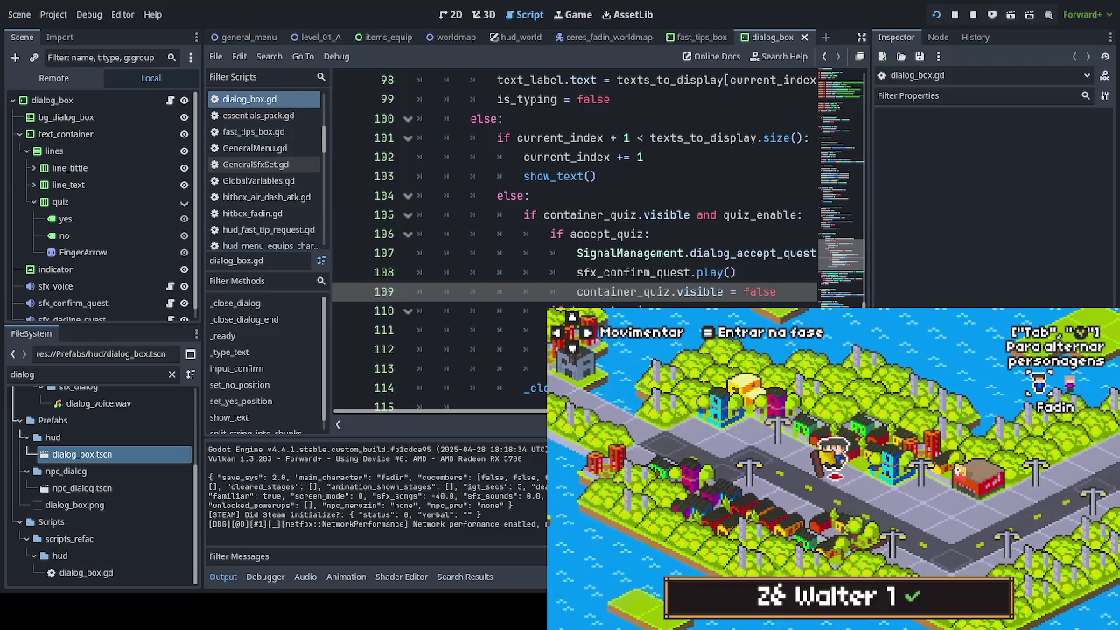
# Step: Walk the character right along the world map road, off the Zé Walter 1 stage node
pyautogui.press('Right')
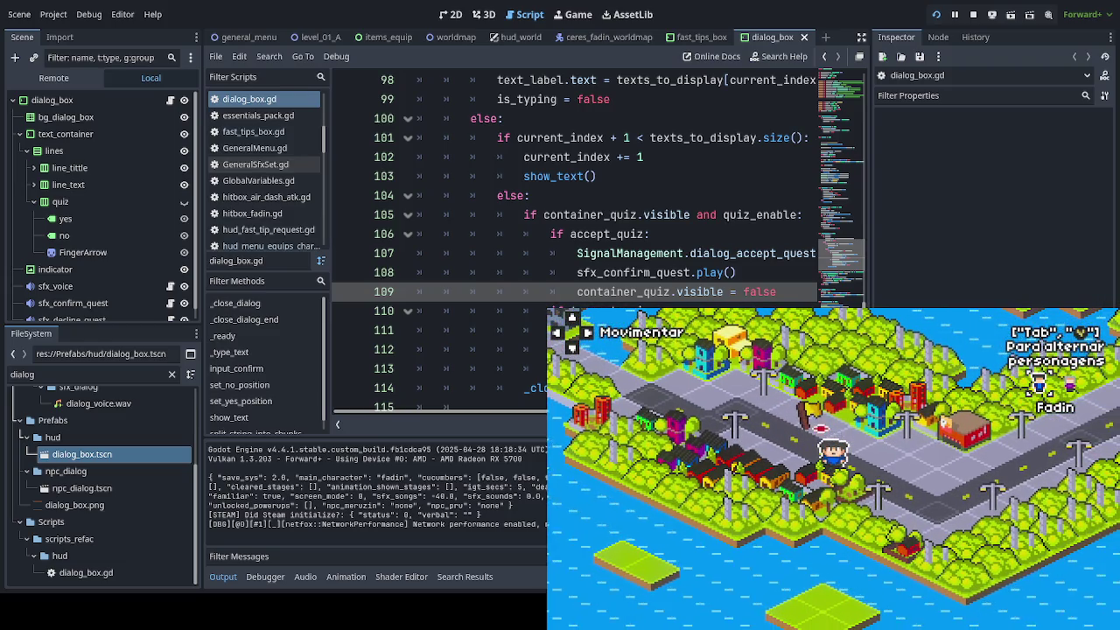